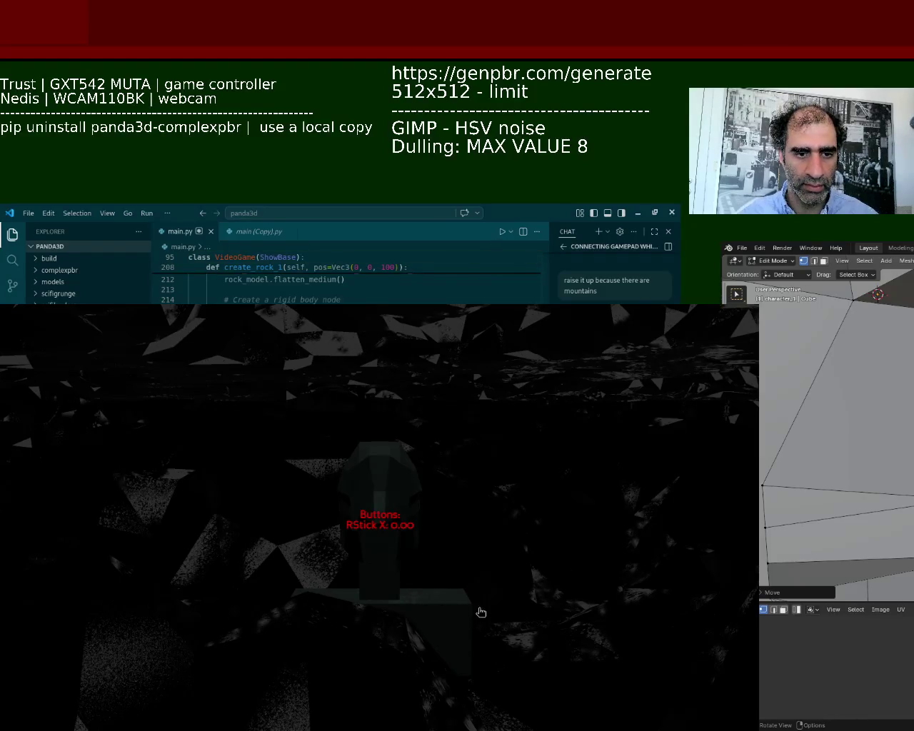
- Relaunch the game, watch the upright character on the rocky terrain, then quit with Escape
{"action": "left_click", "coordinate": [503, 234]}
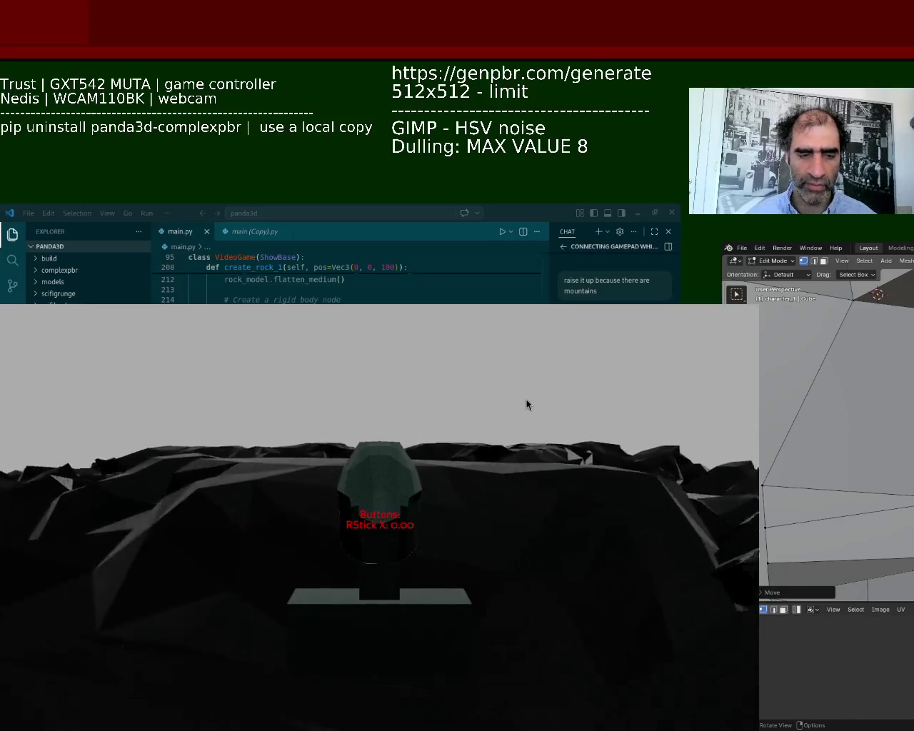
{"action": "key", "text": "Escape"}
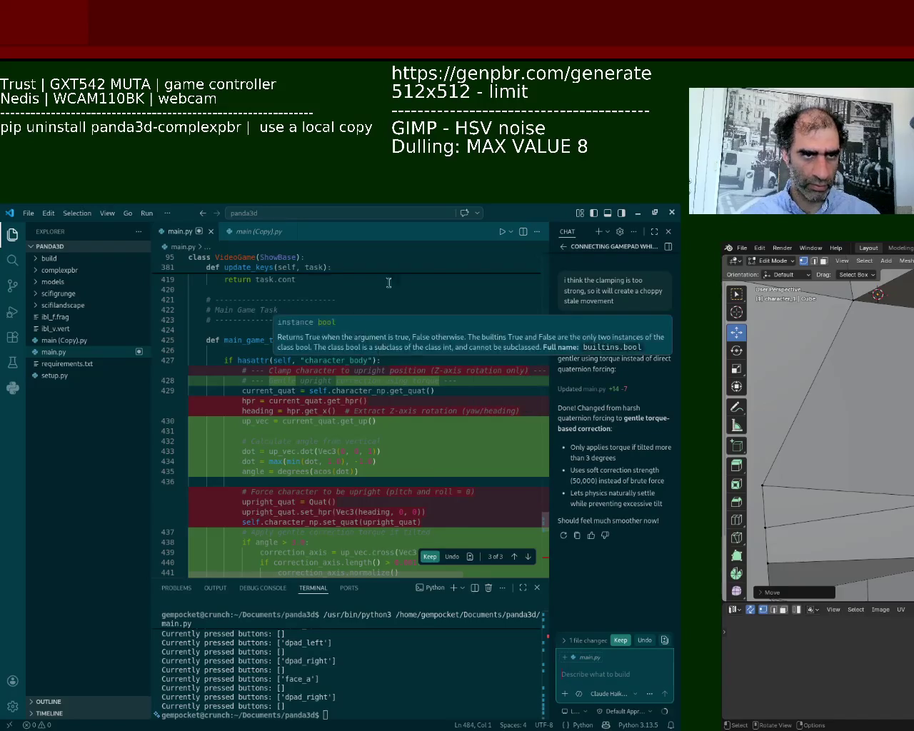
- Accept Copilot's gentle torque-based upright correction (above 3 degrees of tilt) in main.py
{"action": "left_click", "coordinate": [430, 557]}
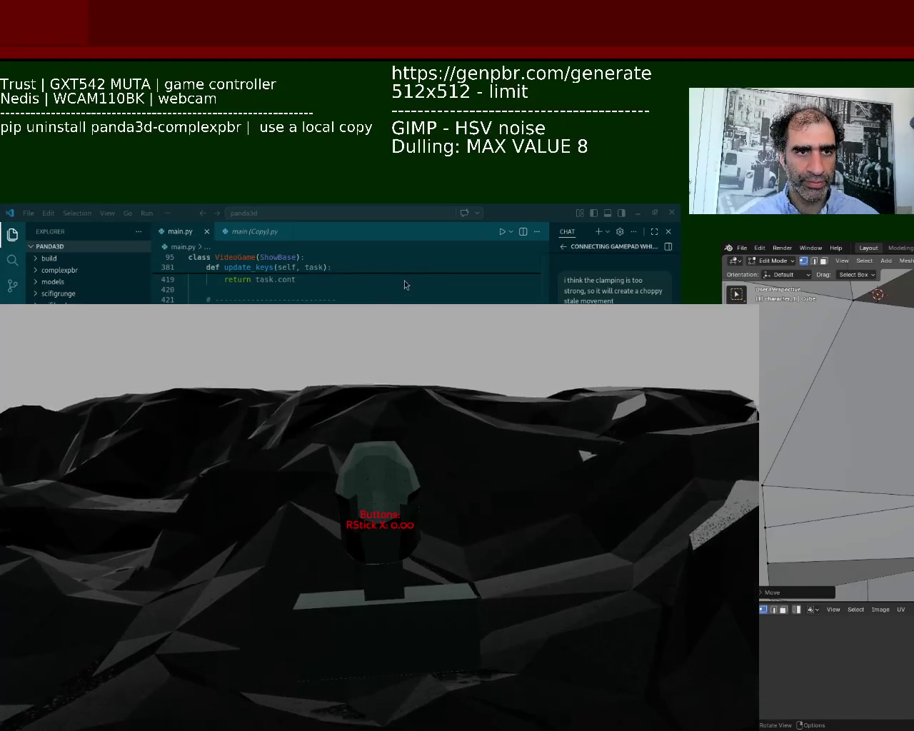
- Move the game window higher on screen and shrink it to frame the character and terrain
{"action": "left_click_drag", "start_coordinate": [268, 575], "coordinate": [327, 396], "text": "alt"}
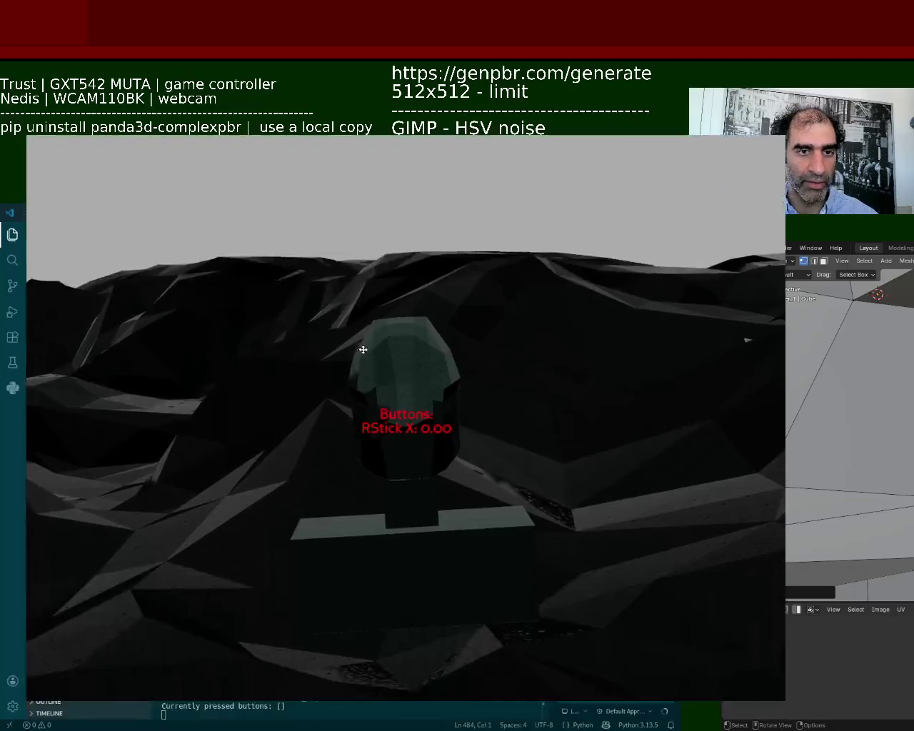
{"action": "right_click_drag", "start_coordinate": [531, 265], "coordinate": [464, 318], "text": "alt"}
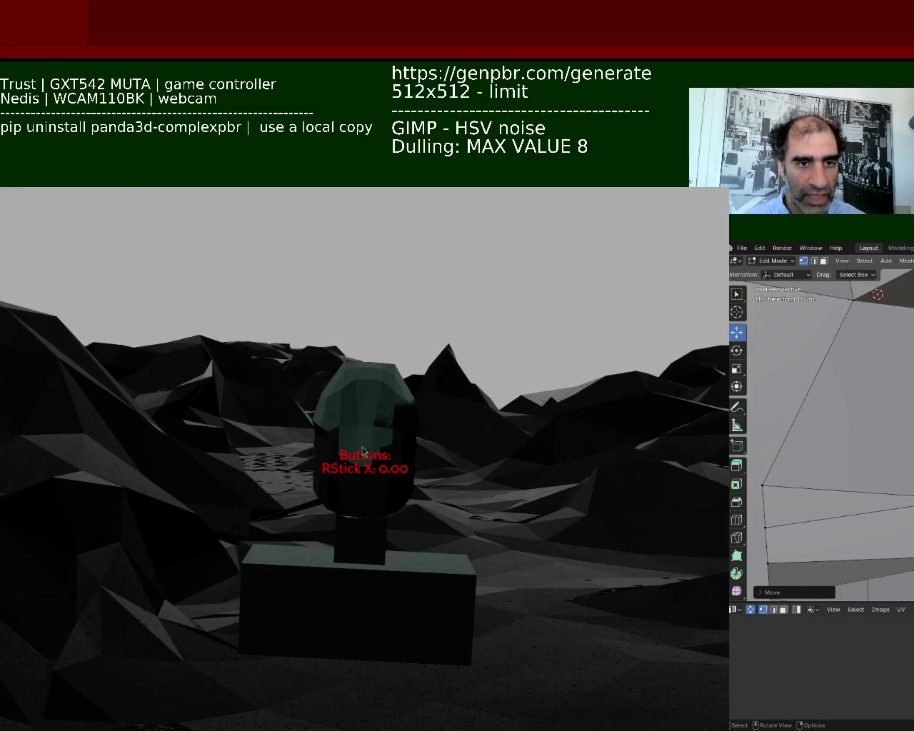
- Shift the game window back to the left edge, test the character with the controller, then quit
{"action": "key", "text": "alt+F7"}
{"action": "mouse_move", "coordinate": [230, 444]}
{"action": "left_mouse_down"}
{"action": "mouse_move", "coordinate": [213, 454]}
{"action": "mouse_move", "coordinate": [234, 456]}
{"action": "left_mouse_up"}
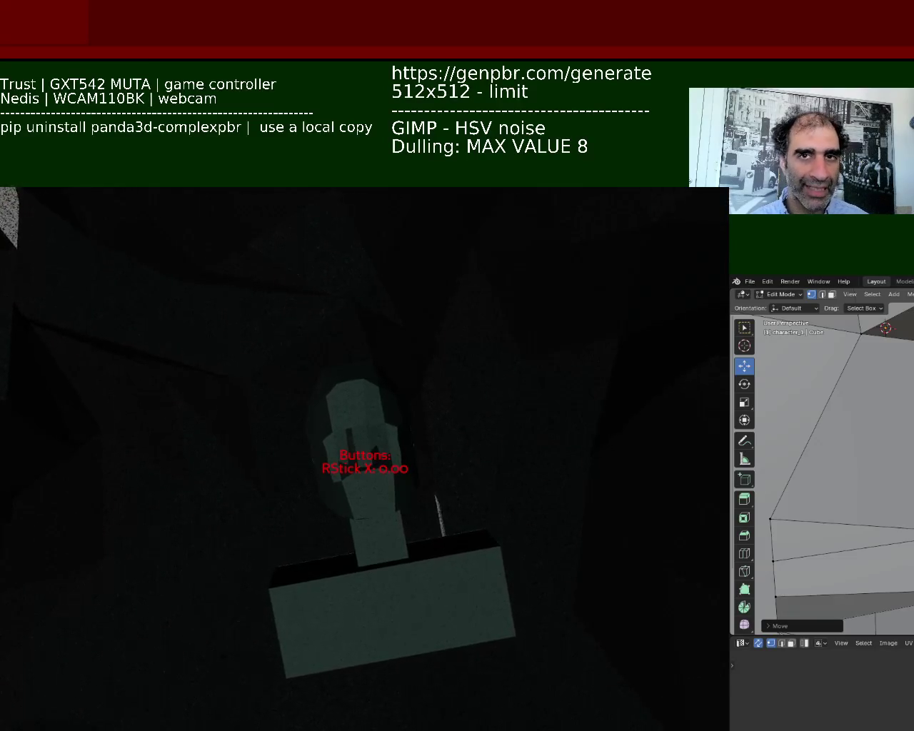
{"action": "key", "text": "Escape"}
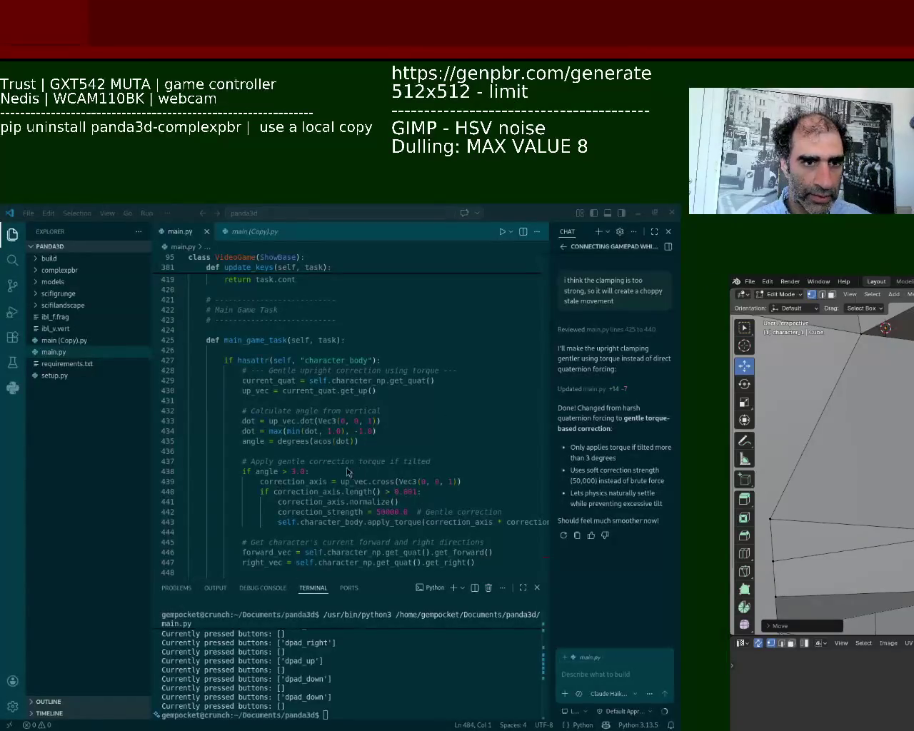
- Send Copilot 'the clamping so way to weak for the force?' in the chat
{"action": "left_click", "coordinate": [585, 679]}
{"action": "type", "text": "the clamping so way to"}
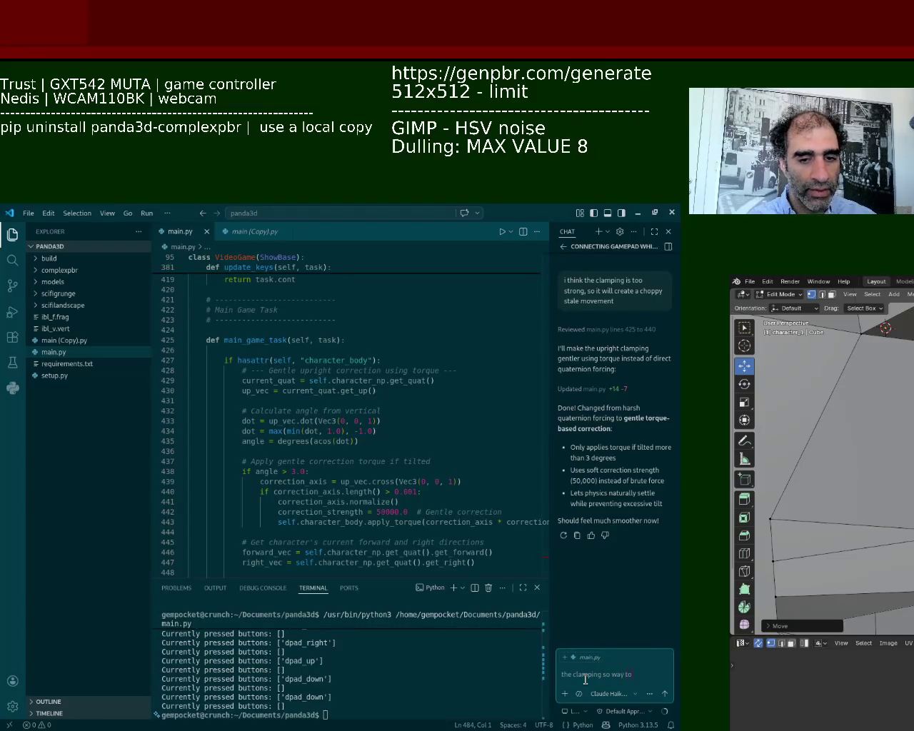
{"action": "type", "text": "he fo"}
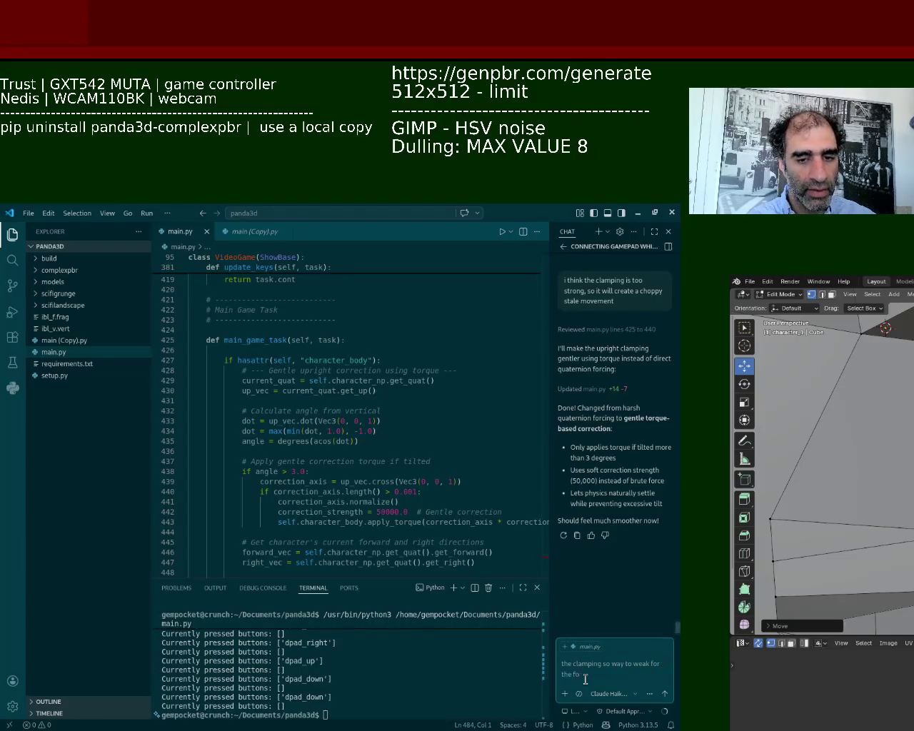
{"action": "type", "text": "rce?"}
{"action": "key", "text": "Return"}
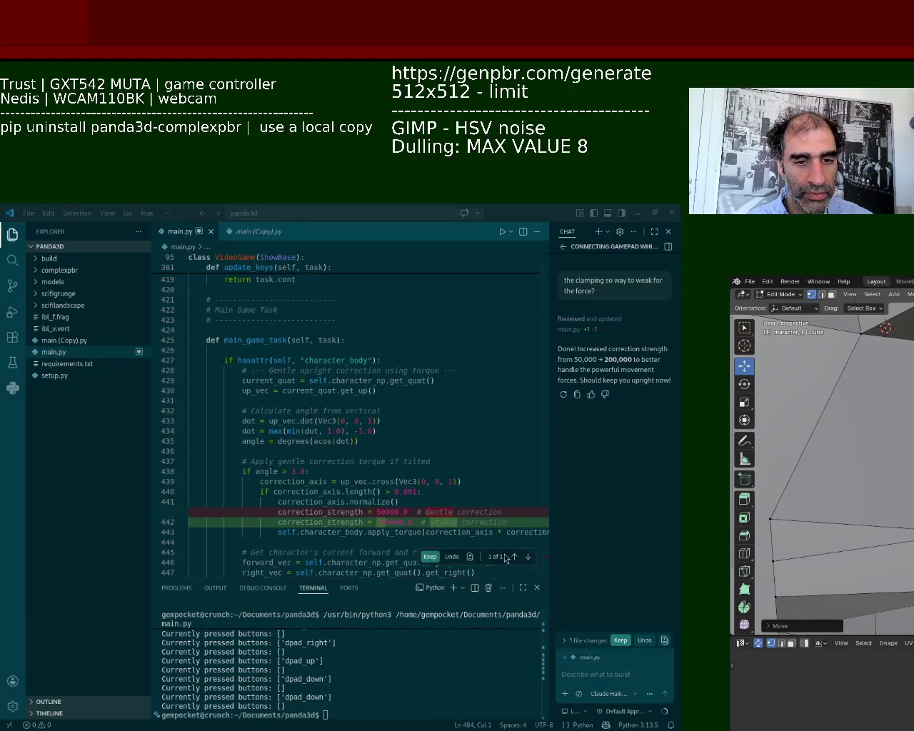
- Keep the 200000.0 correction strength in main.py and rerun the game
{"action": "left_click", "coordinate": [431, 556]}
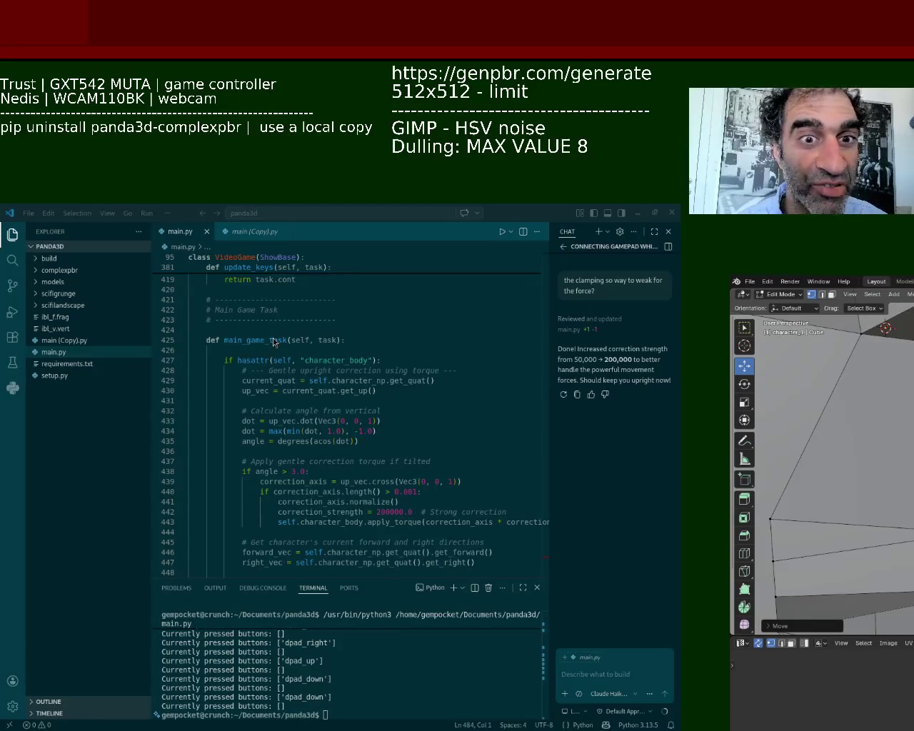
{"action": "left_click", "coordinate": [502, 231]}
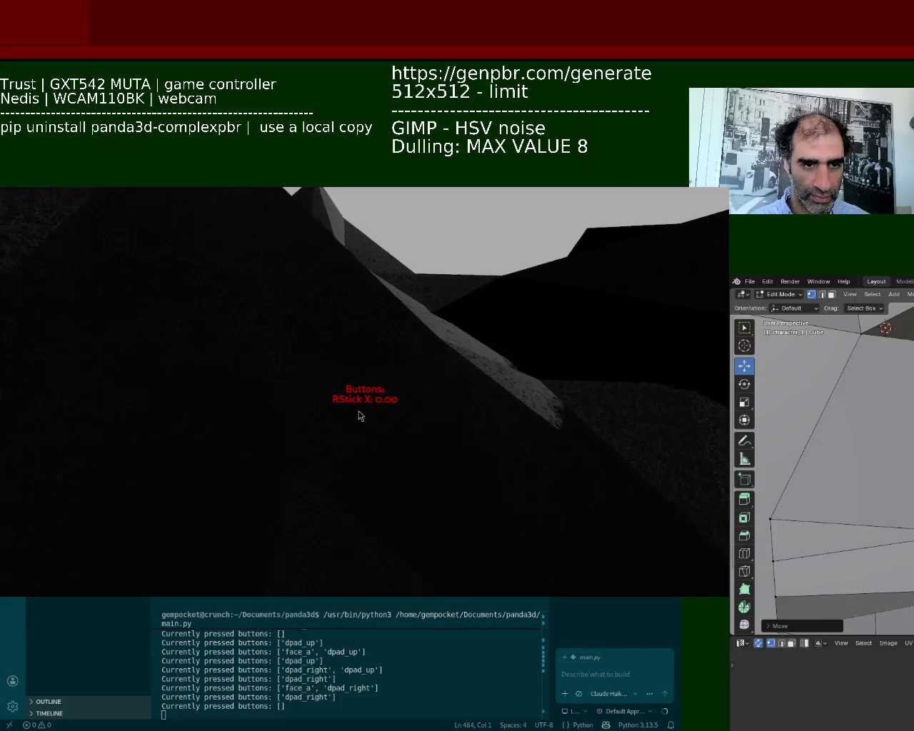
- Drive the character across the rocky mountains with stronger correction, then quit with Escape
{"action": "key", "text": "Escape"}
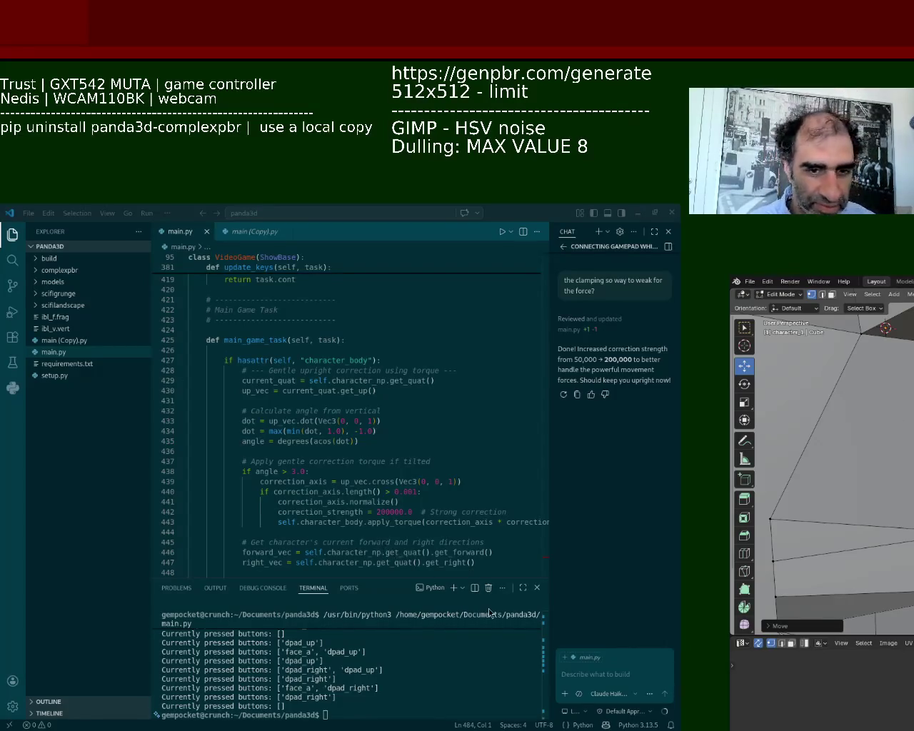
{"action": "left_click", "coordinate": [599, 675]}
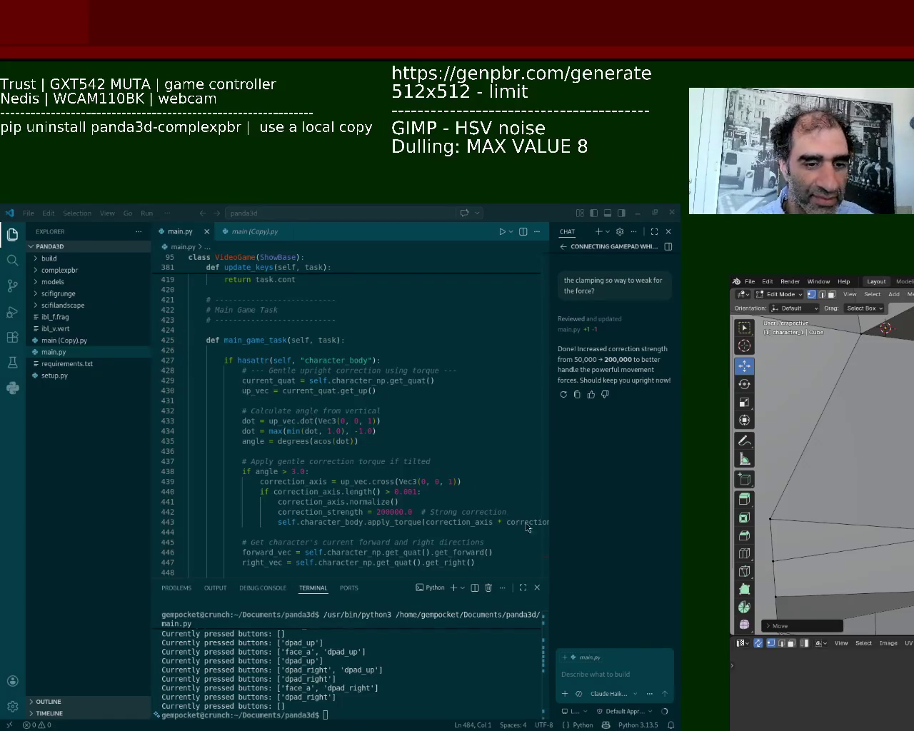
{"action": "left_click", "coordinate": [580, 688]}
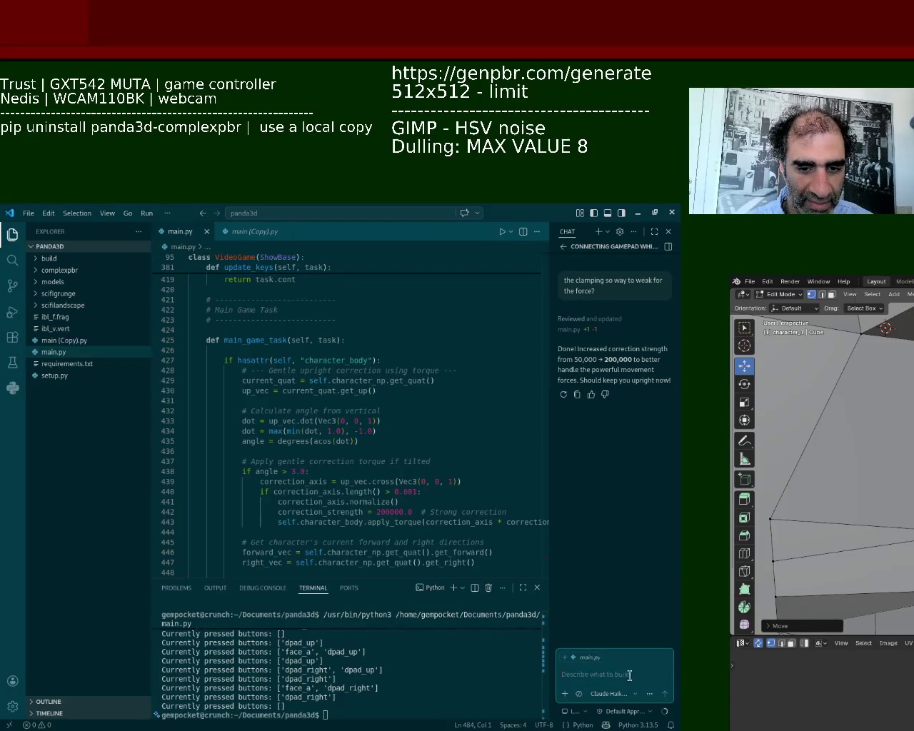
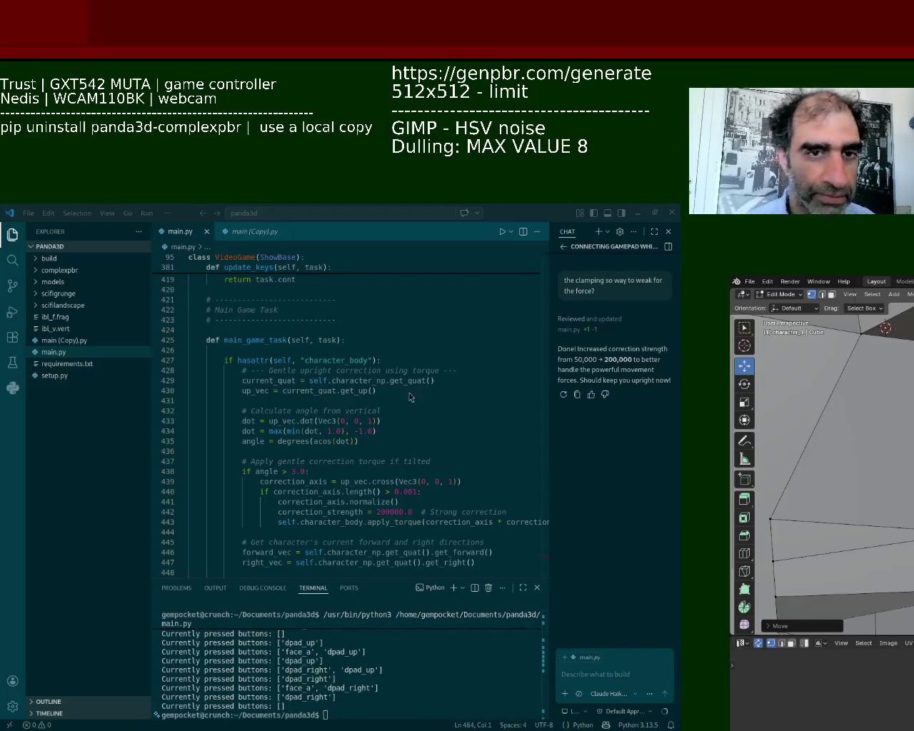
- Scroll main.py down to lines 453–482 with the d-pad movement, right-stick strafe and jump force code
{"action": "left_click", "coordinate": [546, 547]}
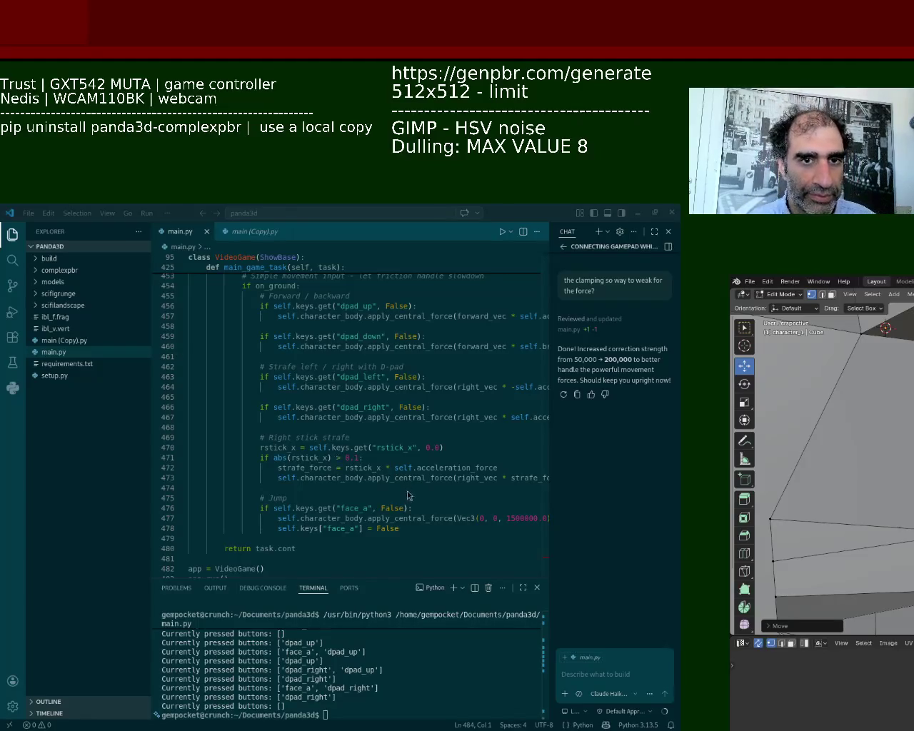
{"action": "mouse_move", "coordinate": [579, 351]}
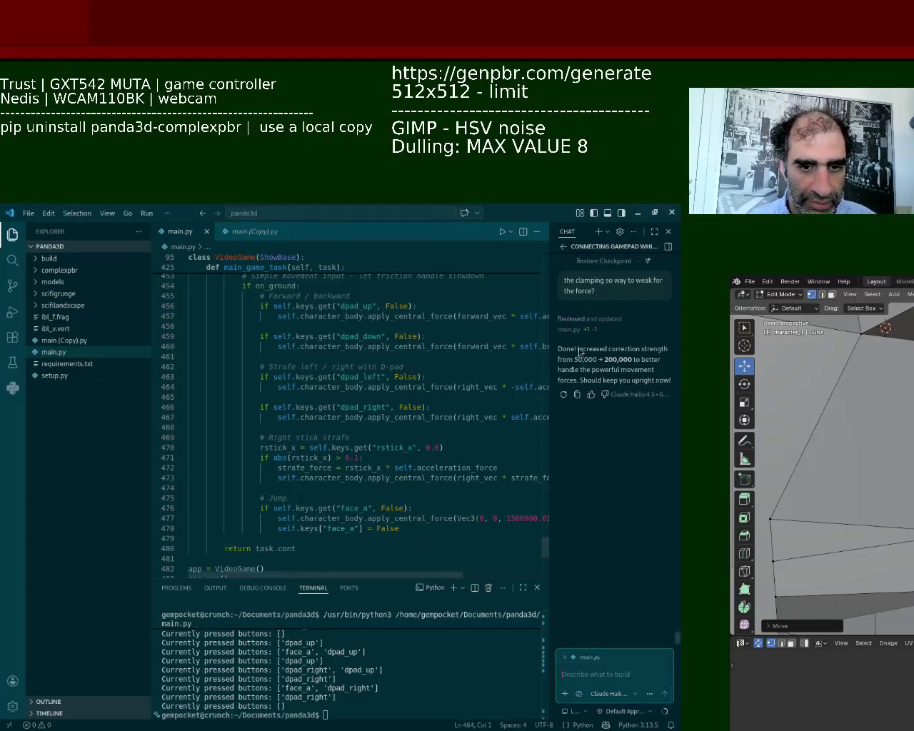
{"action": "mouse_move", "coordinate": [543, 550]}
{"action": "left_mouse_down"}
{"action": "mouse_move", "coordinate": [543, 577]}
{"action": "mouse_move", "coordinate": [556, 347]}
{"action": "mouse_move", "coordinate": [564, 613]}
{"action": "left_mouse_up"}
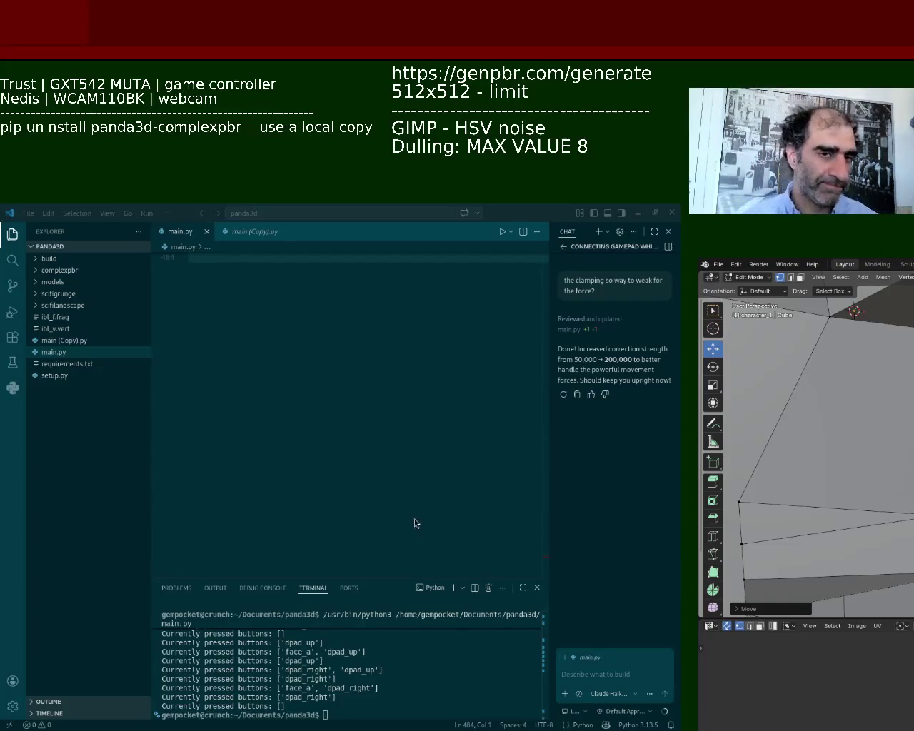
- Drag the Blender window left and up over VS Code until the character mesh and properties are visible
{"action": "mouse_move", "coordinate": [525, 447]}
{"action": "left_mouse_down"}
{"action": "mouse_move", "coordinate": [400, 391]}
{"action": "mouse_move", "coordinate": [465, 430]}
{"action": "left_mouse_up"}
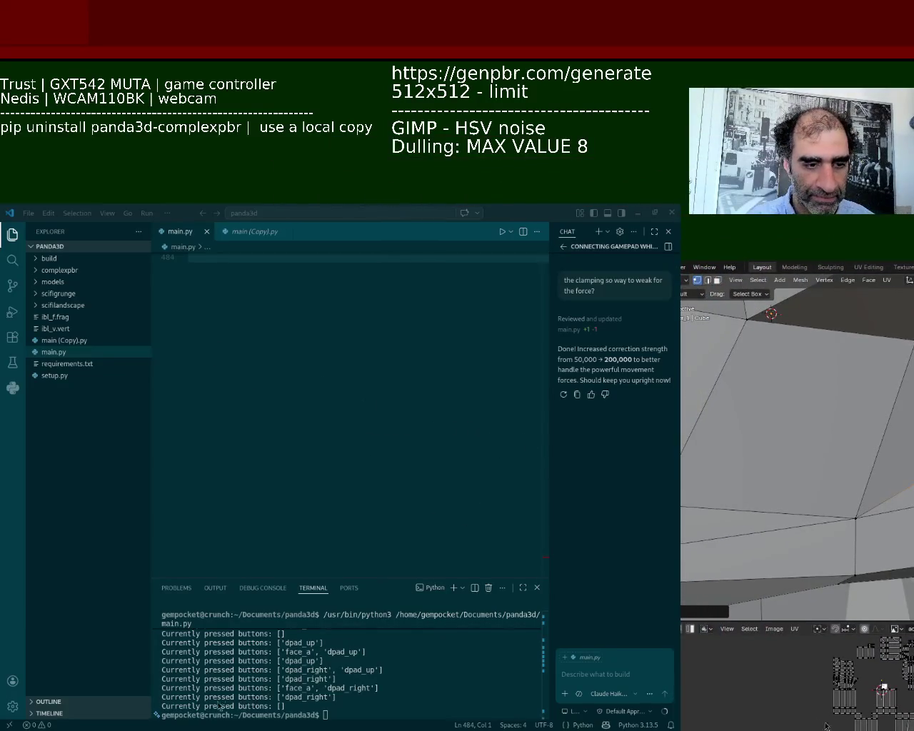
{"action": "left_click_drag", "start_coordinate": [581, 465], "coordinate": [392, 467]}
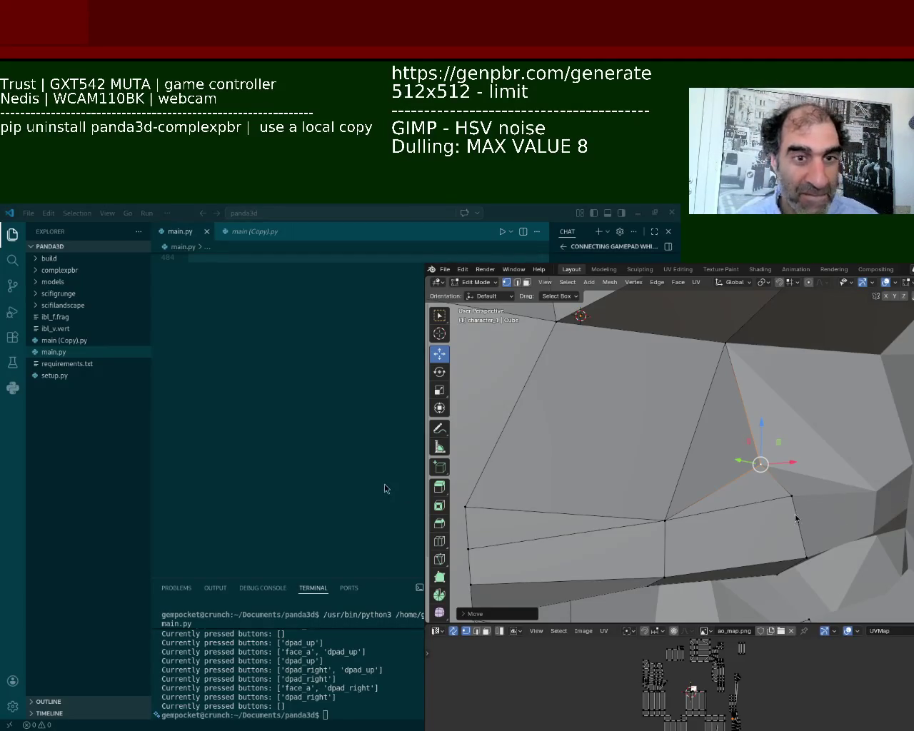
{"action": "mouse_move", "coordinate": [889, 530]}
{"action": "left_mouse_down", "text": "super"}
{"action": "mouse_move", "coordinate": [666, 505]}
{"action": "mouse_move", "coordinate": [664, 493]}
{"action": "left_mouse_up", "text": "super"}
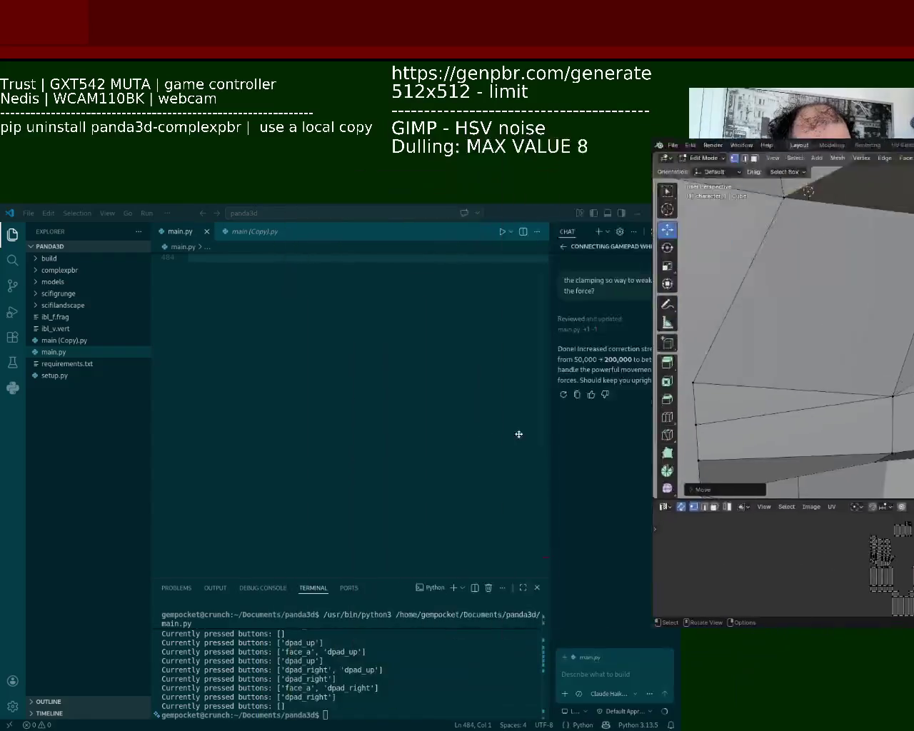
{"action": "key", "text": "alt+F7"}
{"action": "left_click", "coordinate": [607, 485]}
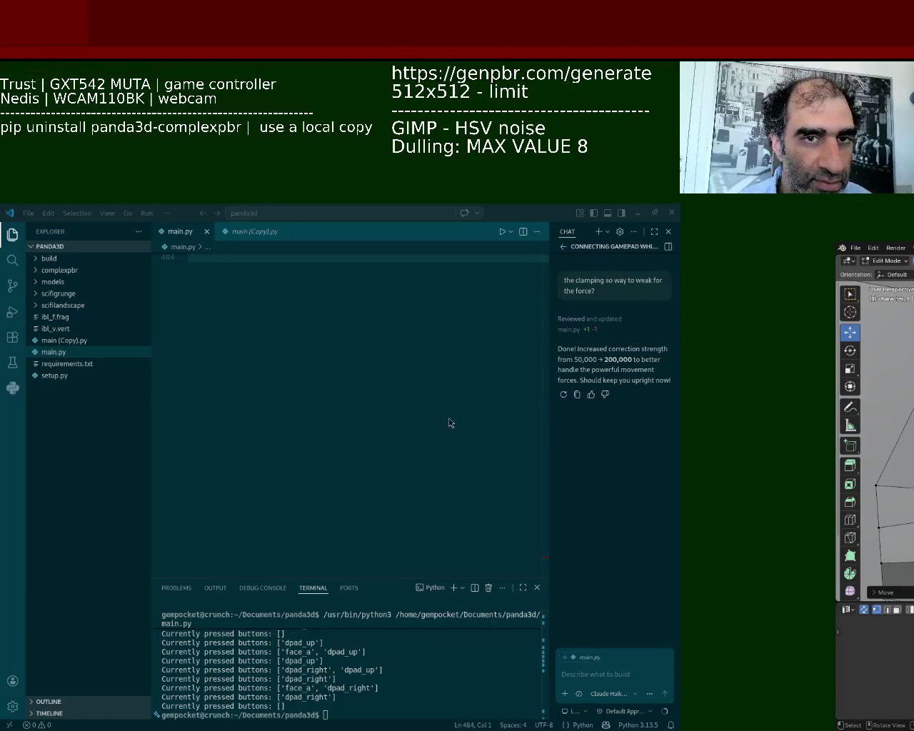
{"action": "key", "text": "alt+Tab"}
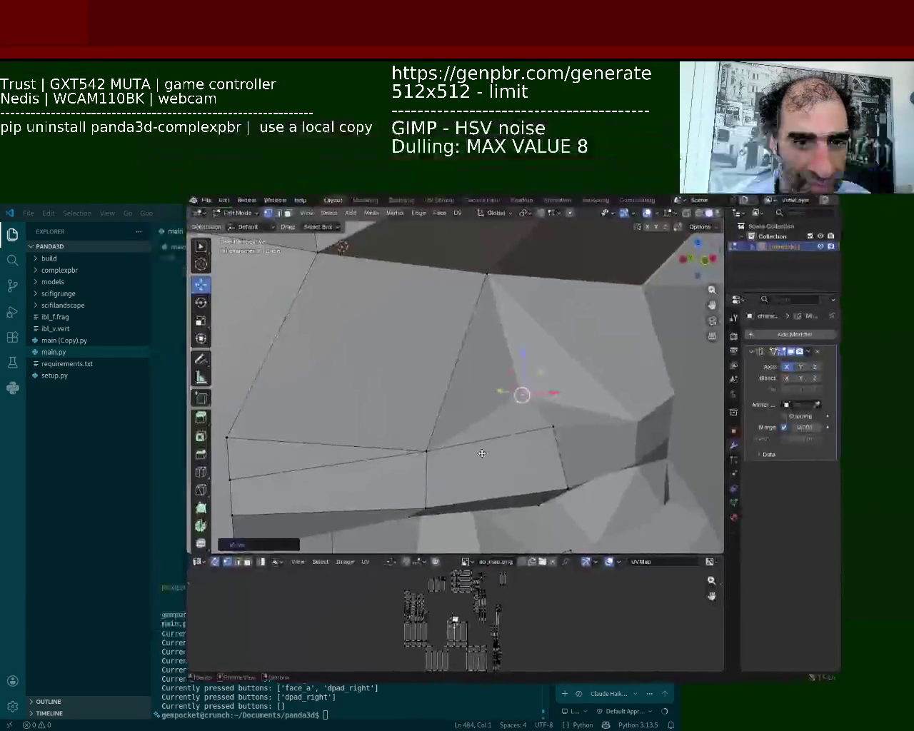
{"action": "left_click_drag", "start_coordinate": [482, 454], "coordinate": [591, 517]}
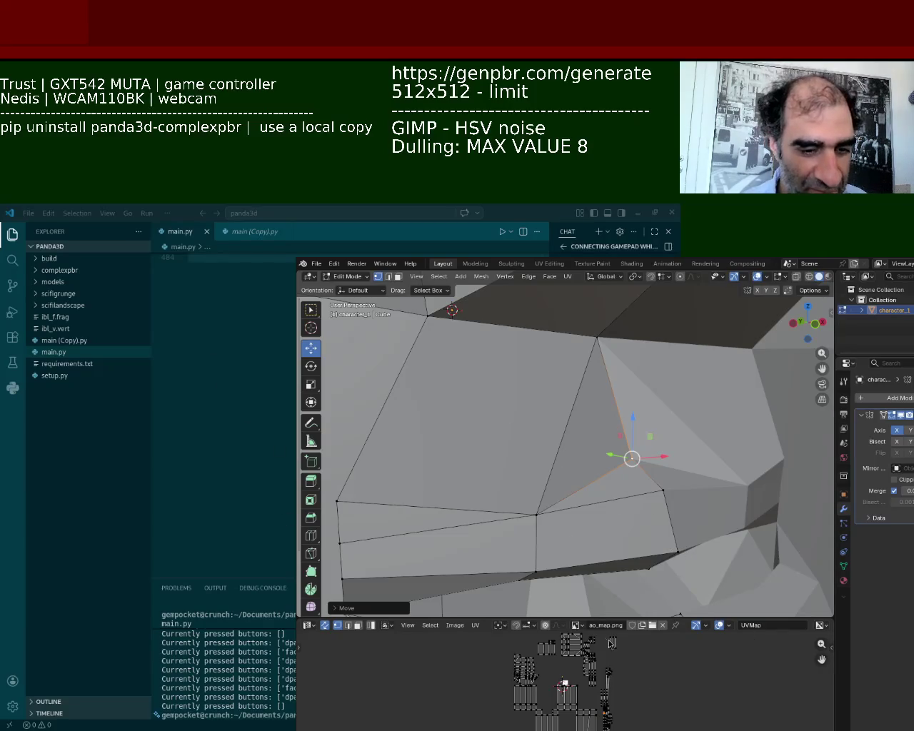
- Merge the mouth-corner vertices At Center and raise the merged vertex slightly
{"action": "scroll", "coordinate": [676, 414], "scroll_direction": "down", "scroll_amount": 3}
{"action": "mouse_move", "coordinate": [676, 414]}
{"action": "middle_mouse_down"}
{"action": "mouse_move", "coordinate": [538, 395]}
{"action": "mouse_move", "coordinate": [529, 423]}
{"action": "middle_mouse_up"}
{"action": "scroll", "coordinate": [539, 394], "scroll_direction": "up", "scroll_amount": 3}
{"action": "scroll", "coordinate": [529, 423], "scroll_direction": "up", "scroll_amount": 2}
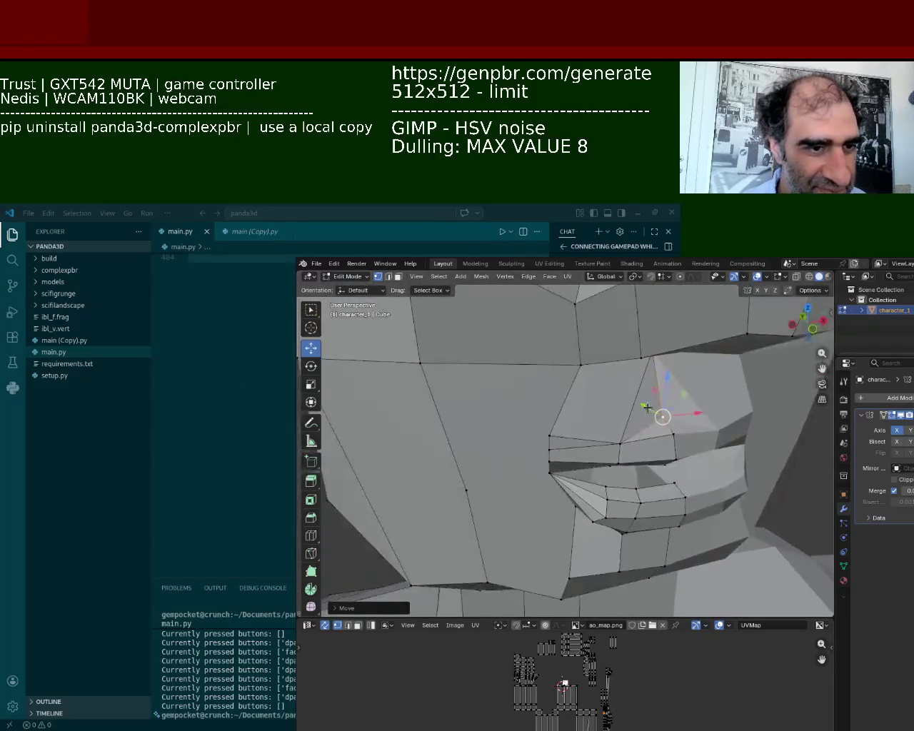
{"action": "left_click", "coordinate": [544, 443]}
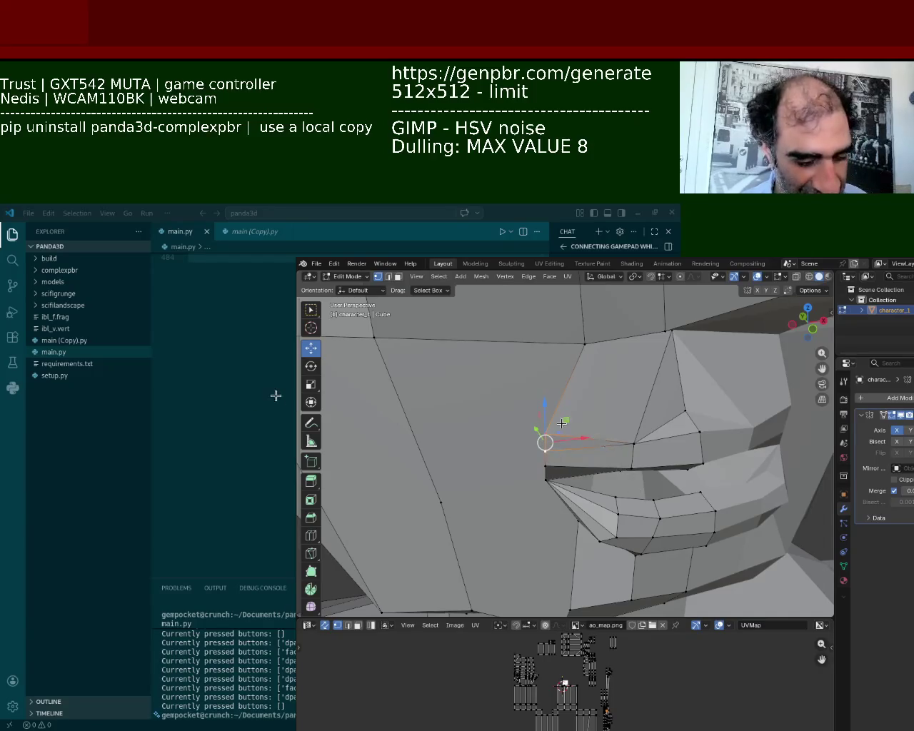
{"action": "key", "text": "m"}
{"action": "left_click", "coordinate": [557, 424]}
{"action": "scroll", "coordinate": [557, 429], "scroll_direction": "up", "scroll_amount": 3}
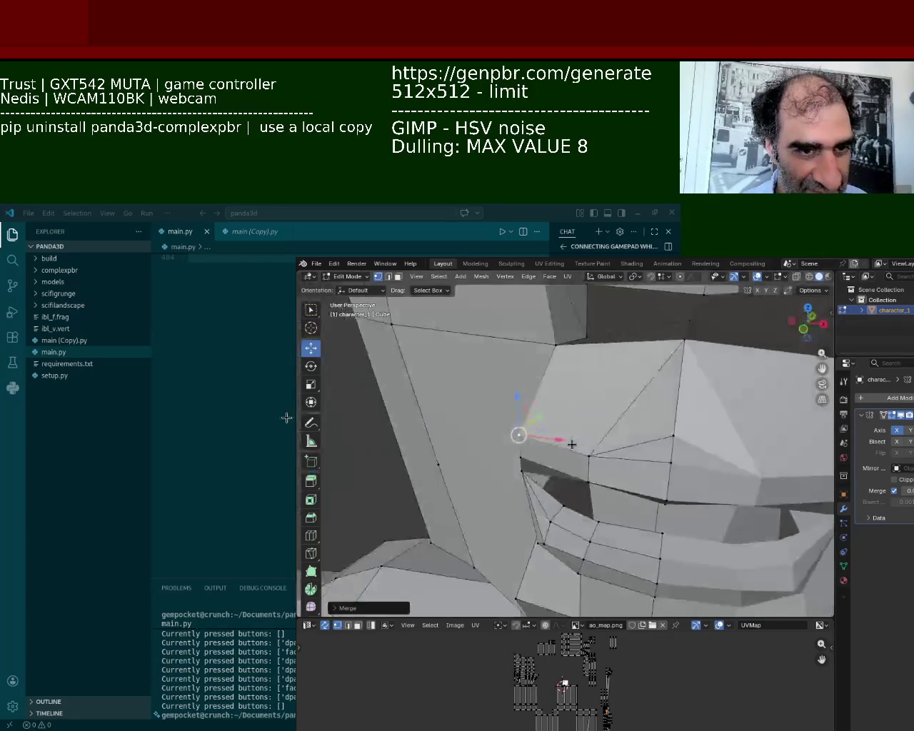
{"action": "left_click_drag", "start_coordinate": [590, 429], "coordinate": [596, 414]}
{"action": "left_click", "coordinate": [596, 415]}
- Select the neighbouring lip vertex and start a vertical move, then cancel it
{"action": "left_click", "coordinate": [673, 436]}
{"action": "key", "text": "g"}
{"action": "key", "text": "z"}
{"action": "right_click", "coordinate": [673, 394]}
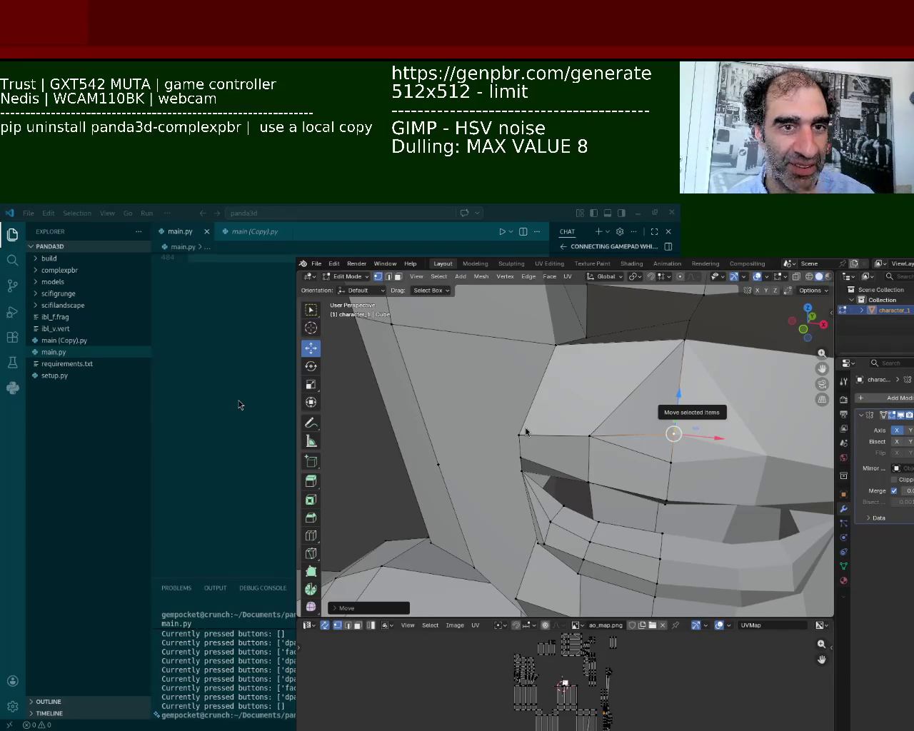
- Raise the selected edge on the head mesh vertically and extrude it into a new face
{"action": "mouse_move", "coordinate": [616, 430]}
{"action": "left_mouse_down", "text": "super"}
{"action": "mouse_move", "coordinate": [538, 389]}
{"action": "mouse_move", "coordinate": [554, 401]}
{"action": "left_mouse_up", "text": "super"}
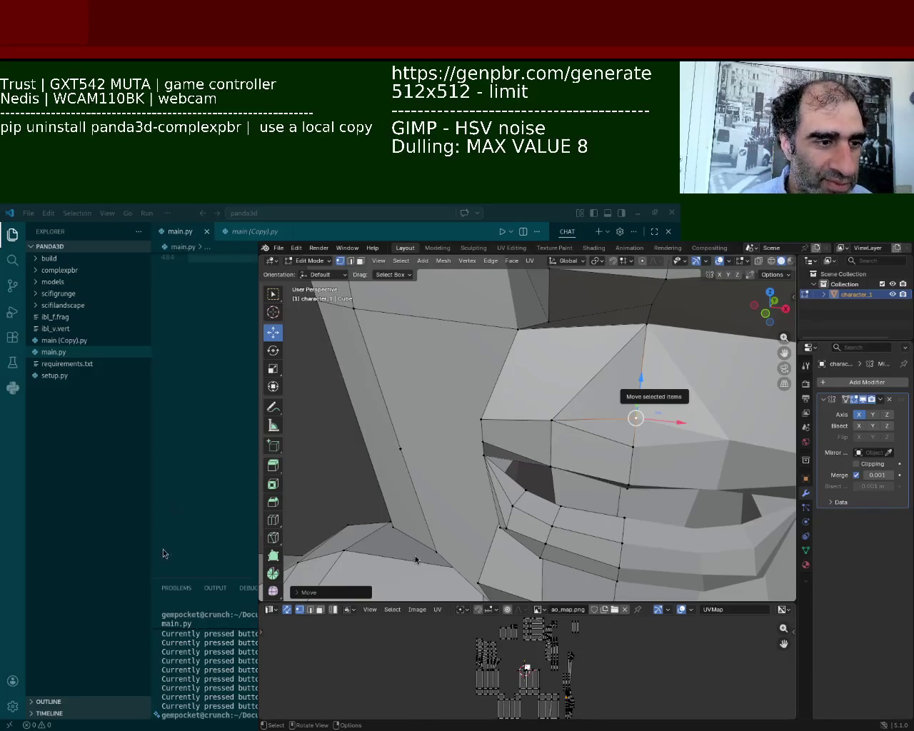
{"action": "middle_click_drag", "start_coordinate": [695, 434], "coordinate": [506, 345]}
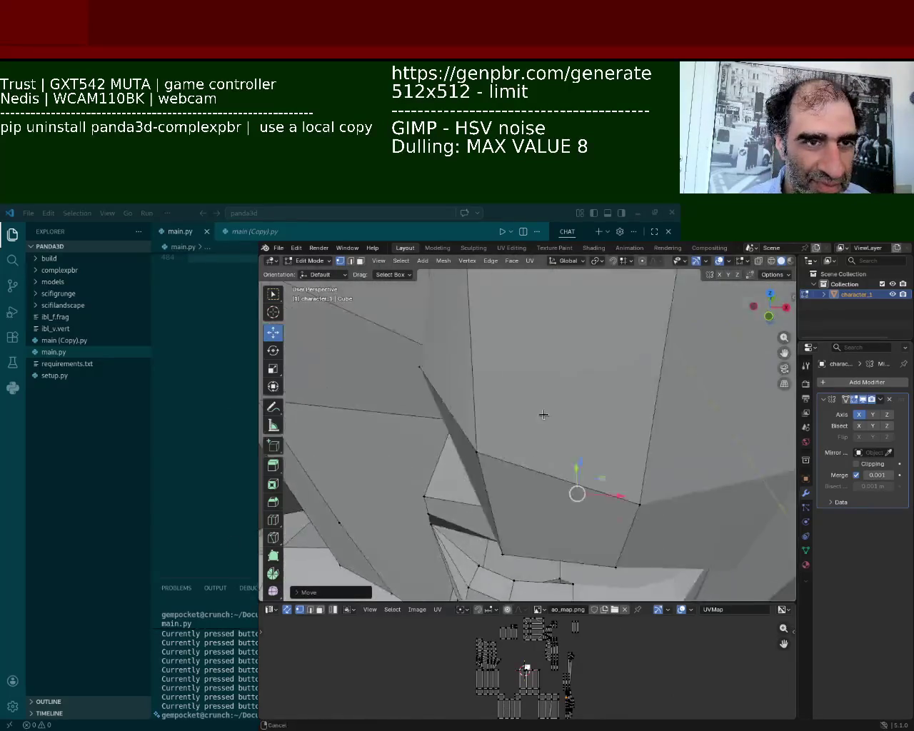
{"action": "key", "text": "g"}
{"action": "key", "text": "z"}
{"action": "left_click", "coordinate": [542, 375]}
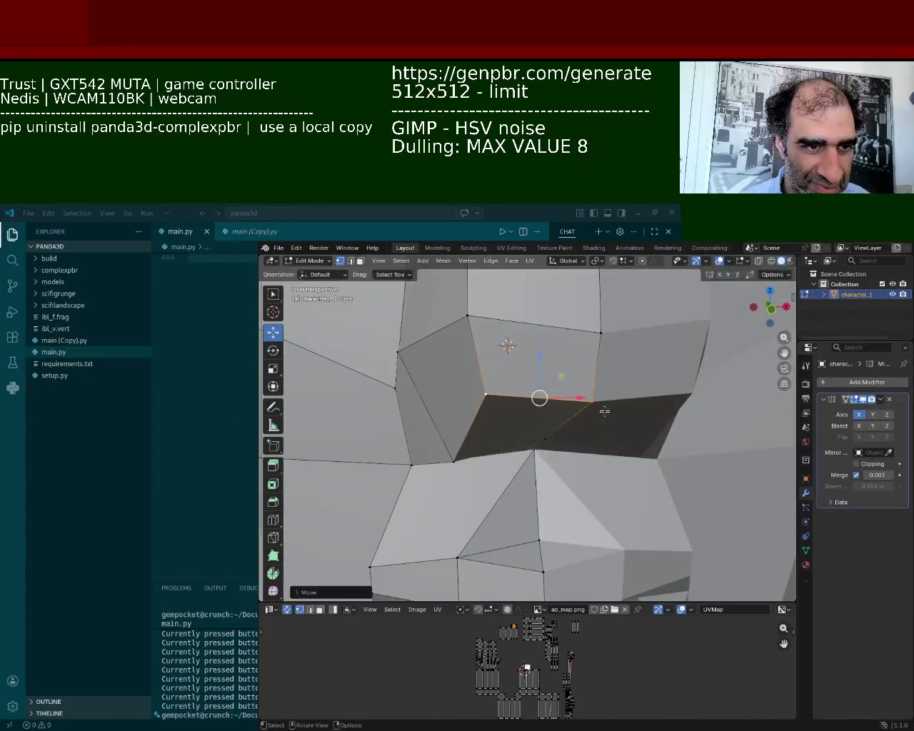
{"action": "key", "text": "ctrl+e"}
{"action": "left_click", "coordinate": [551, 440]}
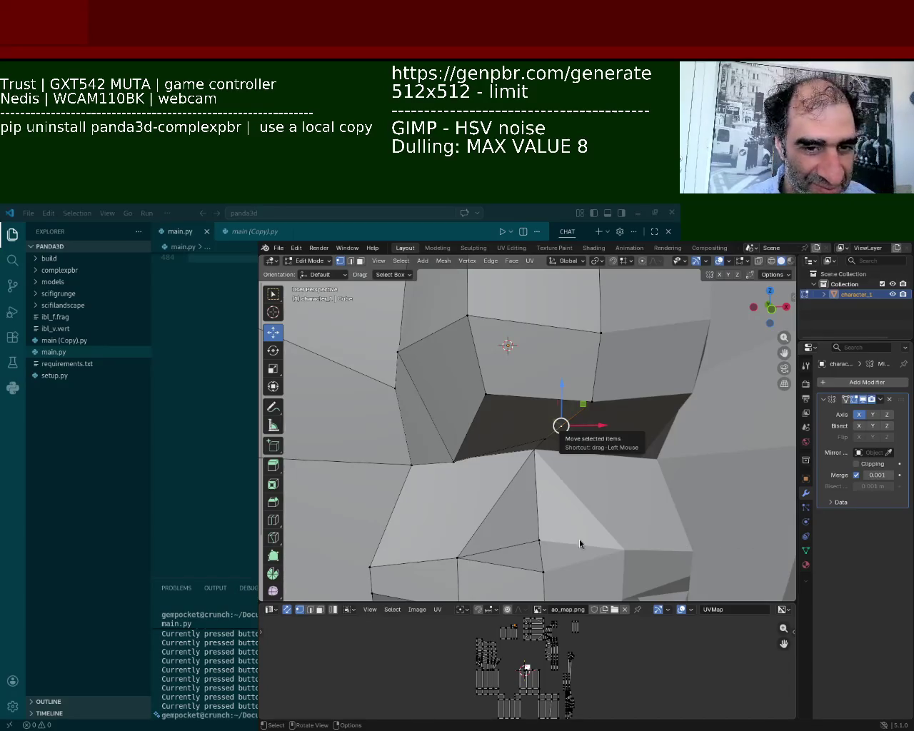
- Select vertices and the edge loop around the recessed opening for subdividing, with textured preview shown
{"action": "middle_click_drag", "start_coordinate": [581, 475], "coordinate": [535, 373], "text": "shift"}
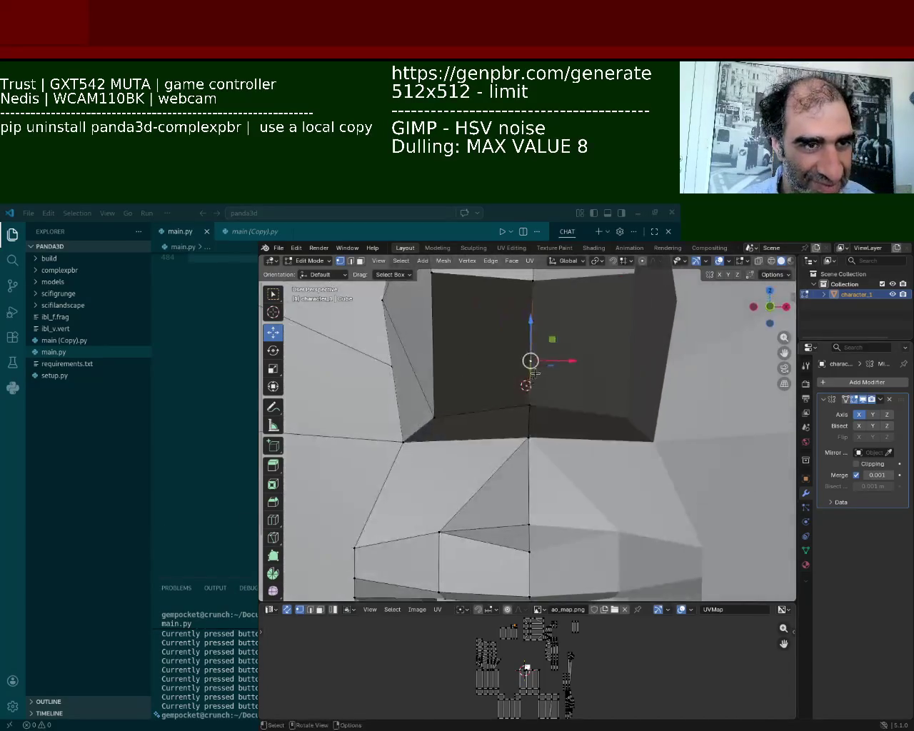
{"action": "middle_click_drag", "start_coordinate": [481, 344], "coordinate": [451, 409]}
{"action": "left_click", "coordinate": [587, 371], "text": "shift"}
{"action": "right_click", "coordinate": [589, 377]}
{"action": "left_click", "coordinate": [602, 393]}
{"action": "middle_click_drag", "start_coordinate": [553, 428], "coordinate": [486, 400]}
{"action": "left_click", "coordinate": [493, 387], "text": "alt"}
{"action": "right_click", "coordinate": [505, 342]}
{"action": "left_click", "coordinate": [528, 353]}
{"action": "key", "text": "z"}
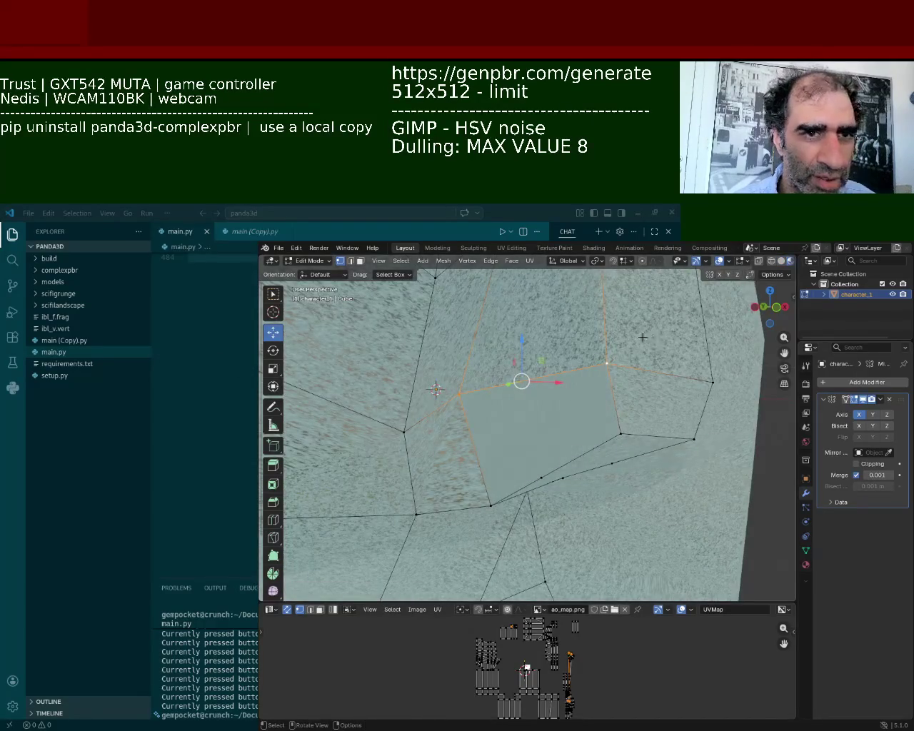
- Toggle see-through wireframe, frame the whole character, and switch the viewport to Solid shading
{"action": "key", "text": "shift+s"}
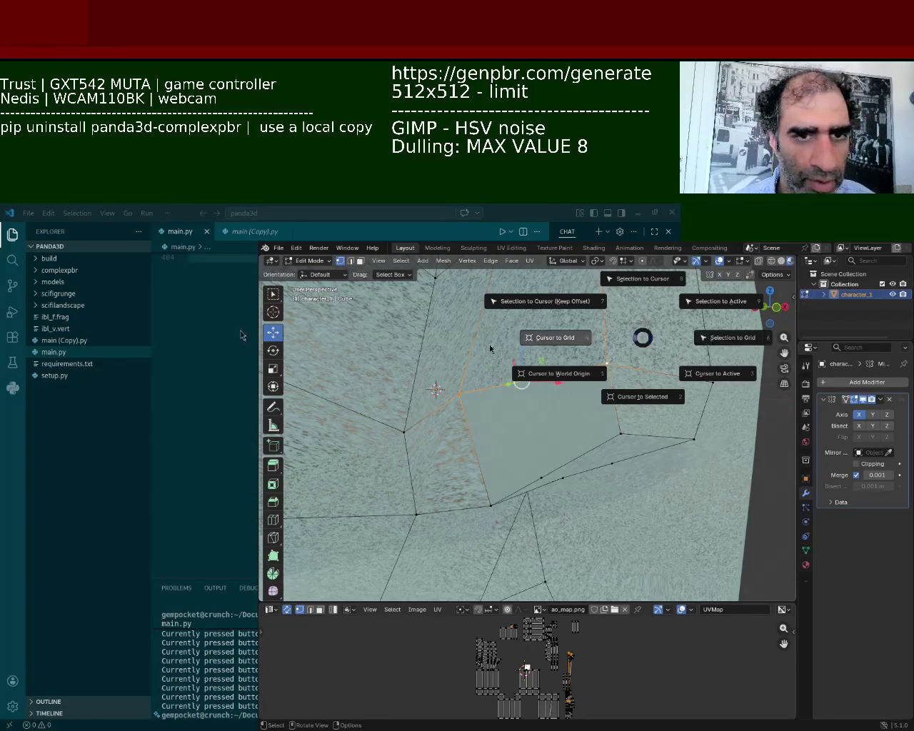
{"action": "key", "text": "Escape"}
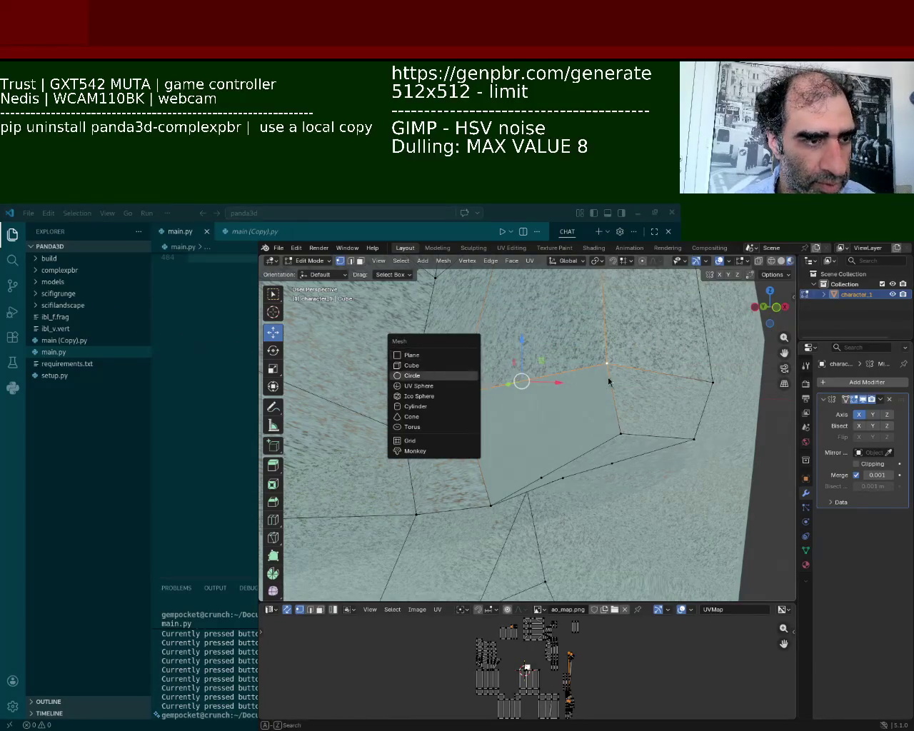
{"action": "key", "text": "shift+z"}
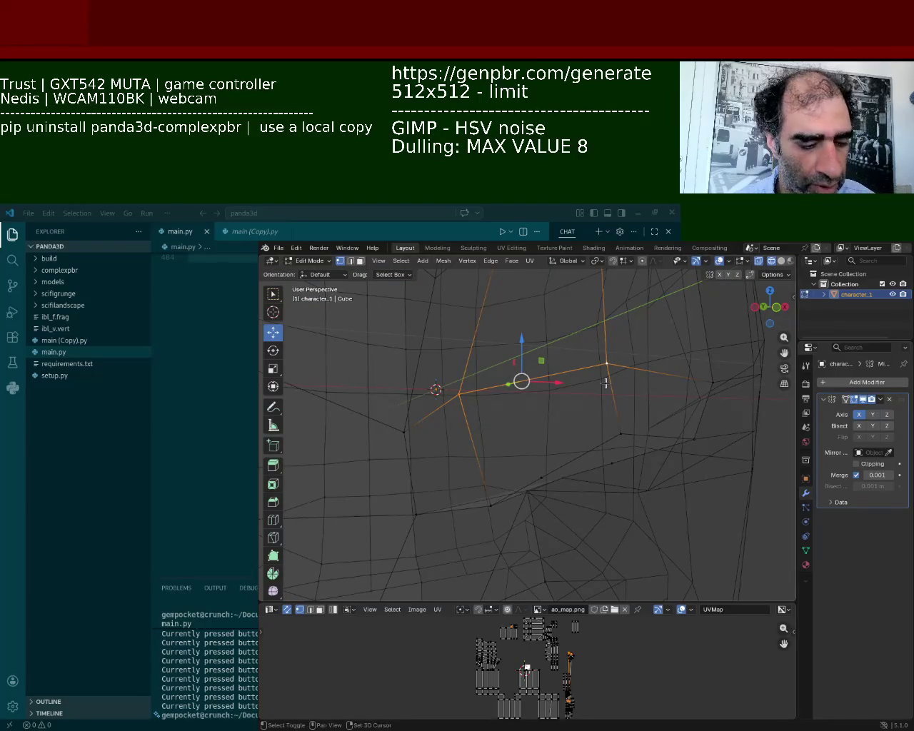
{"action": "key", "text": "shift+c"}
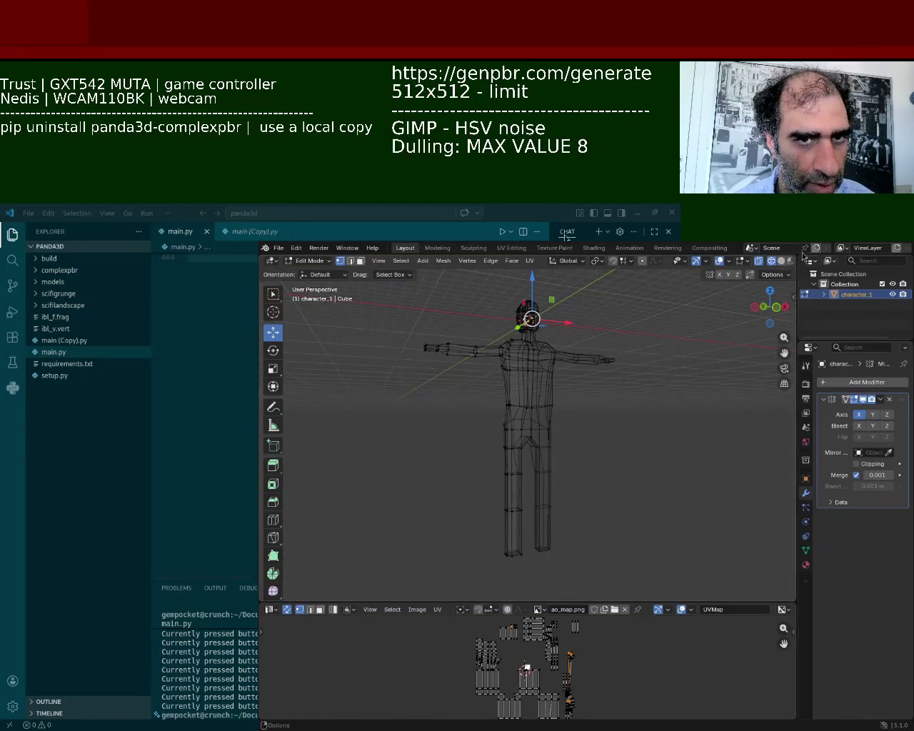
{"action": "left_click", "coordinate": [785, 261]}
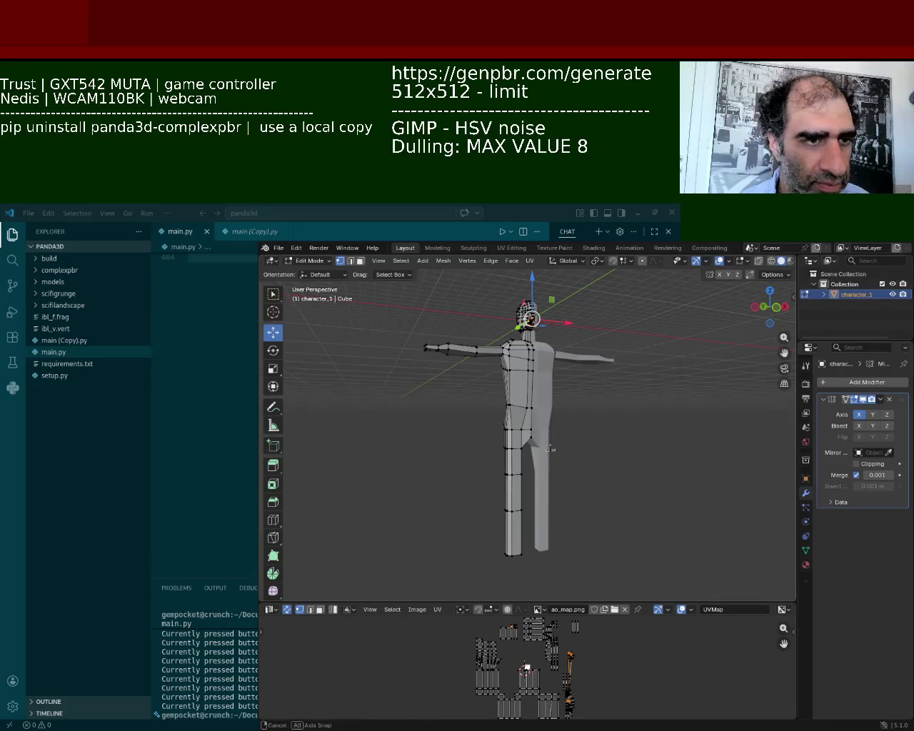
- Orbit toward the hips and save character_1.blend
{"action": "middle_click_drag", "start_coordinate": [471, 495], "coordinate": [549, 426]}
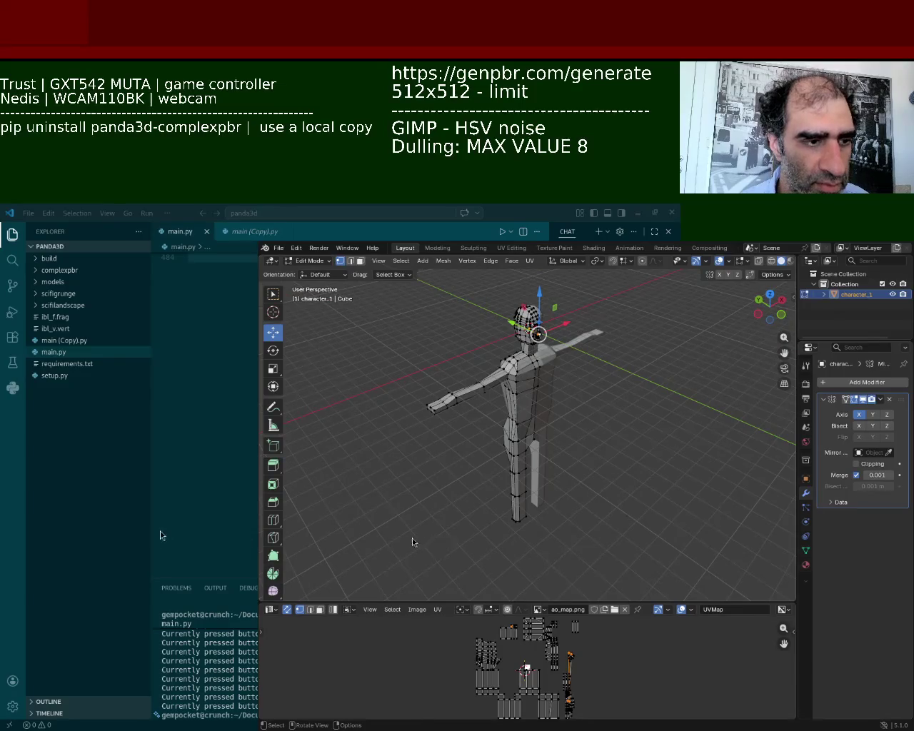
{"action": "mouse_move", "coordinate": [532, 356]}
{"action": "middle_mouse_down"}
{"action": "mouse_move", "coordinate": [565, 339]}
{"action": "mouse_move", "coordinate": [644, 384]}
{"action": "mouse_move", "coordinate": [544, 386]}
{"action": "mouse_move", "coordinate": [523, 453]}
{"action": "middle_mouse_up"}
{"action": "key", "text": "ctrl+s"}
{"action": "scroll", "coordinate": [540, 375], "scroll_direction": "up", "scroll_amount": 5}
{"action": "scroll", "coordinate": [545, 386], "scroll_direction": "up", "scroll_amount": 3}
{"action": "scroll", "coordinate": [545, 386], "scroll_direction": "down", "scroll_amount": 2}
- Lower a hip vertex vertically in two moves to set its height
{"action": "left_click", "coordinate": [523, 452]}
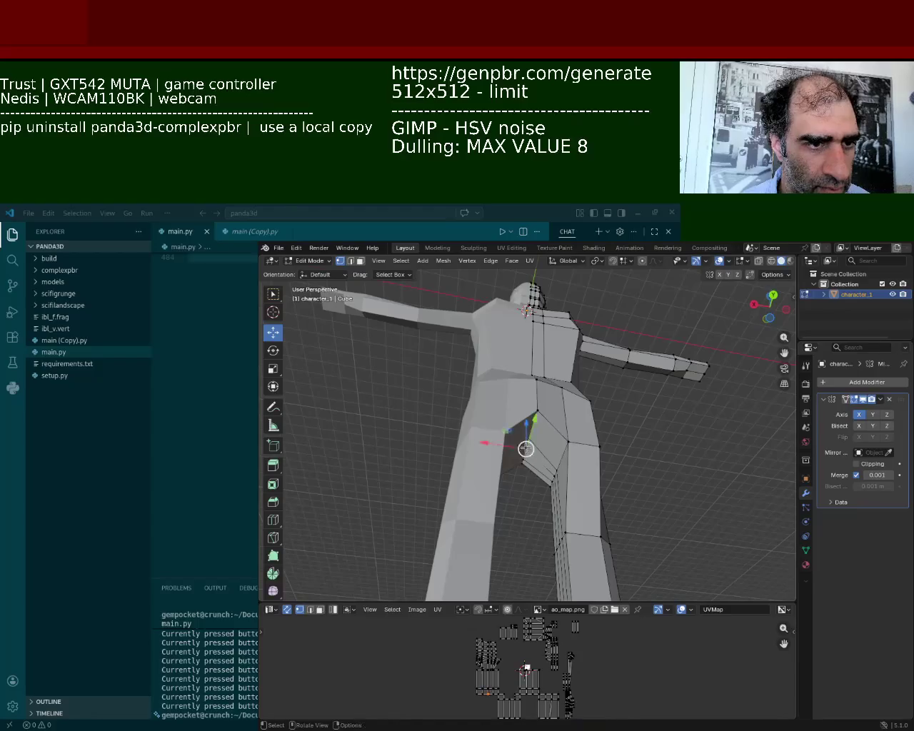
{"action": "key", "text": "g"}
{"action": "key", "text": "z"}
{"action": "left_click", "coordinate": [532, 418]}
{"action": "key", "text": "g"}
{"action": "key", "text": "z"}
{"action": "left_click", "coordinate": [536, 411]}
- Lower two hip-edge vertices together, then lower an upper hip vertex along Z
{"action": "scroll", "coordinate": [537, 411], "scroll_direction": "up", "scroll_amount": 3}
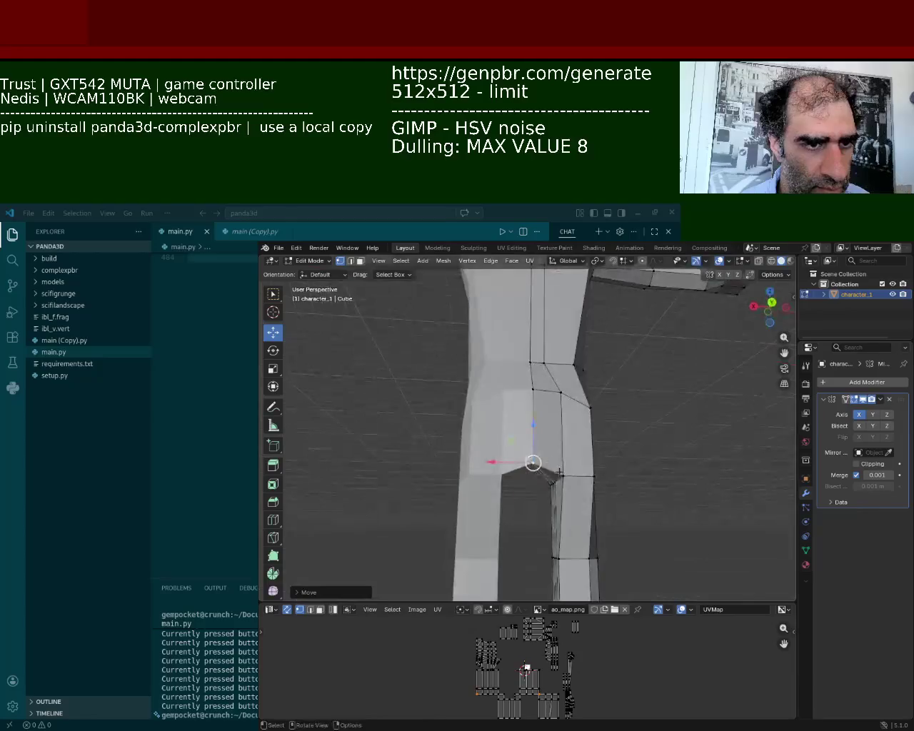
{"action": "left_click", "coordinate": [559, 388]}
{"action": "left_click", "coordinate": [543, 391], "text": "shift"}
{"action": "key", "text": "g"}
{"action": "key", "text": "z"}
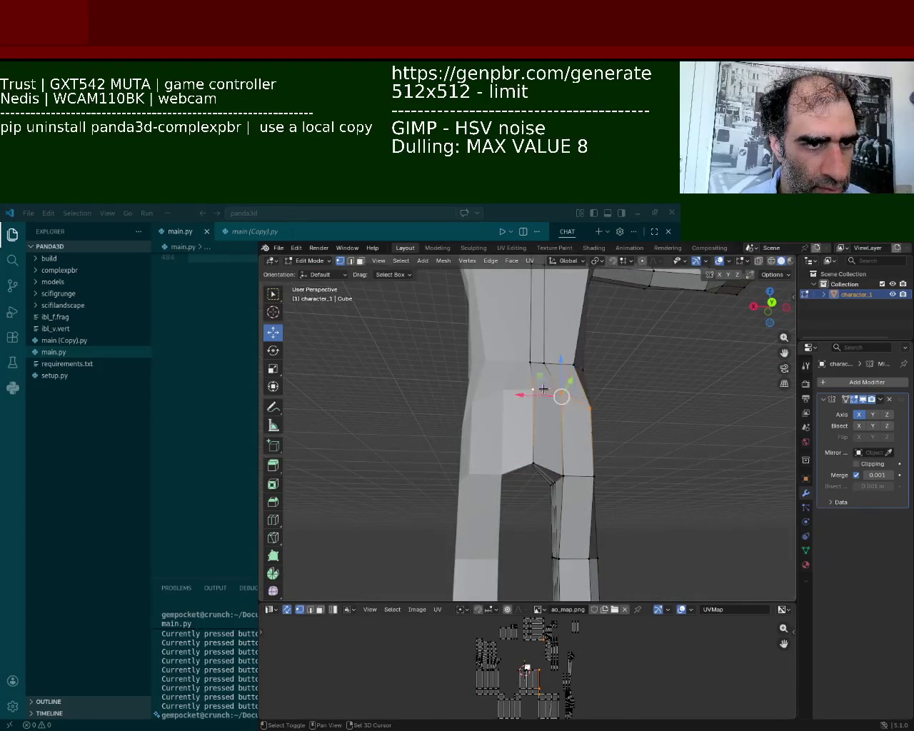
{"action": "left_click", "coordinate": [532, 363]}
{"action": "left_click", "coordinate": [532, 363]}
{"action": "key", "text": "g"}
{"action": "key", "text": "z"}
{"action": "left_click", "coordinate": [571, 350]}
- Nudge the right hip-edge vertex along the Y axis
{"action": "left_click", "coordinate": [573, 365]}
{"action": "key", "text": "g"}
{"action": "key", "text": "y"}
{"action": "left_click", "coordinate": [575, 368]}
{"action": "middle_click_drag", "start_coordinate": [558, 443], "coordinate": [523, 432]}
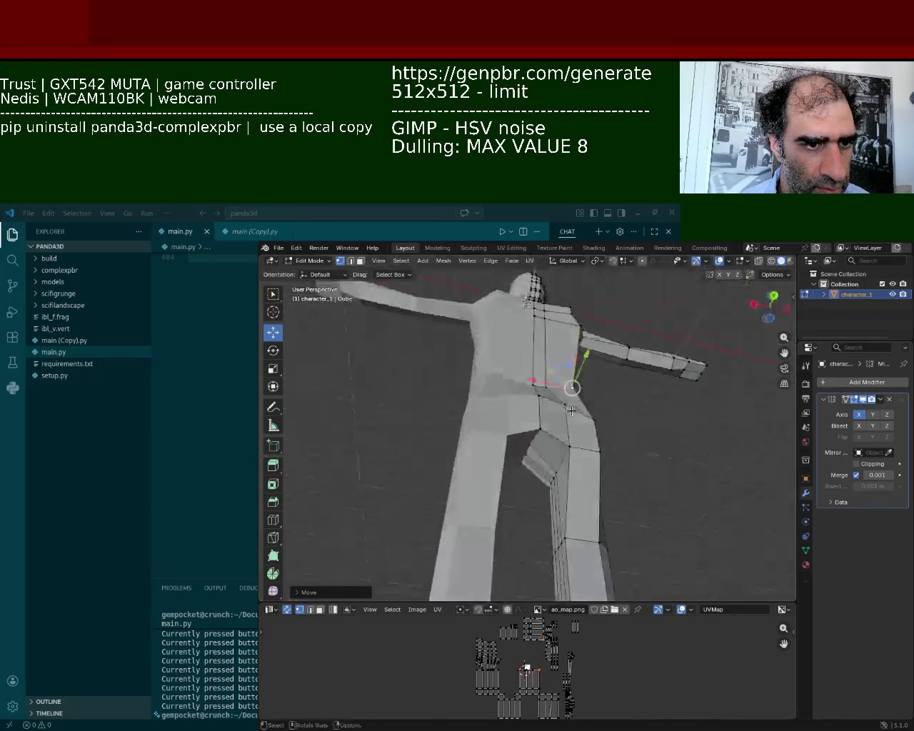
{"action": "left_click_drag", "start_coordinate": [551, 391], "coordinate": [562, 373]}
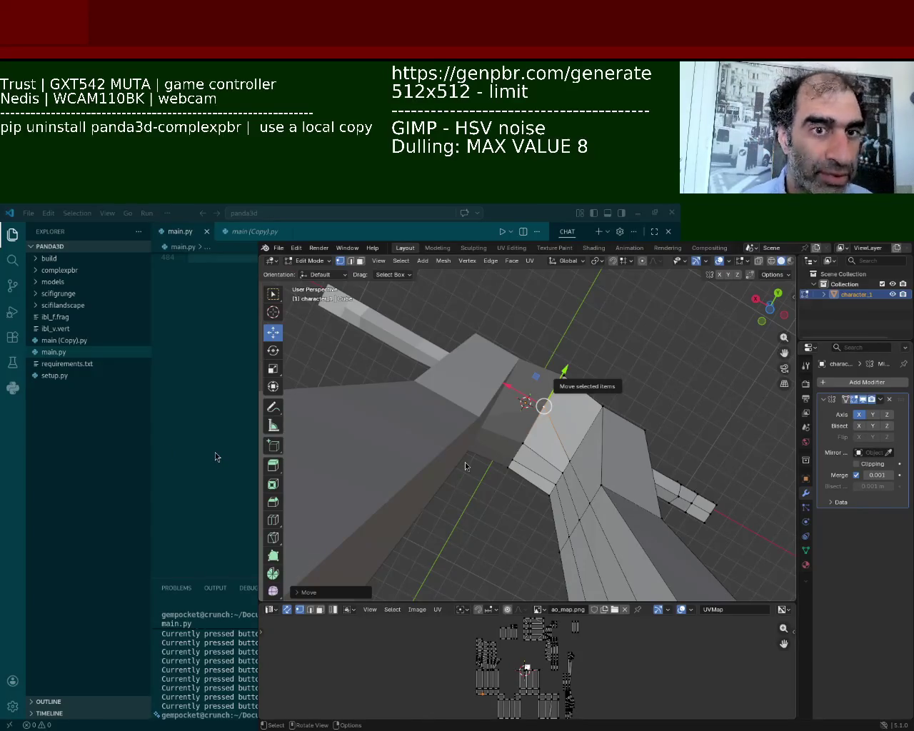
- Select a vertical edge loop on the thigh and slide it along Y
{"action": "mouse_move", "coordinate": [474, 559]}
{"action": "middle_mouse_down"}
{"action": "mouse_move", "coordinate": [622, 463]}
{"action": "mouse_move", "coordinate": [421, 457]}
{"action": "mouse_move", "coordinate": [479, 474]}
{"action": "middle_mouse_up"}
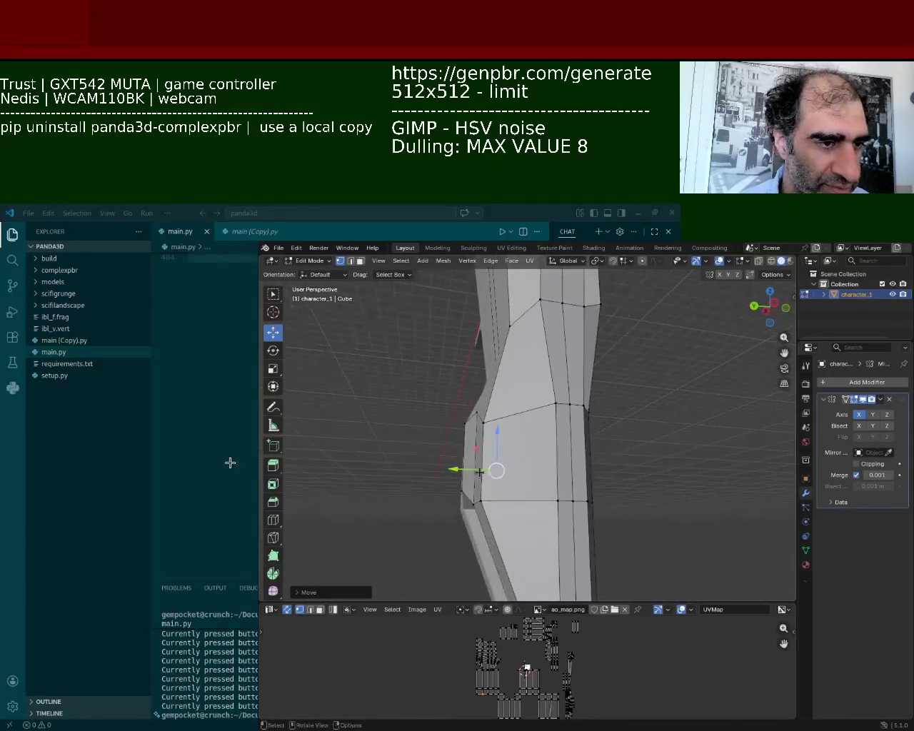
{"action": "left_click", "coordinate": [484, 461], "text": "alt"}
{"action": "mouse_move", "coordinate": [452, 458]}
{"action": "left_mouse_down"}
{"action": "mouse_move", "coordinate": [471, 457]}
{"action": "mouse_move", "coordinate": [458, 451]}
{"action": "left_mouse_up"}
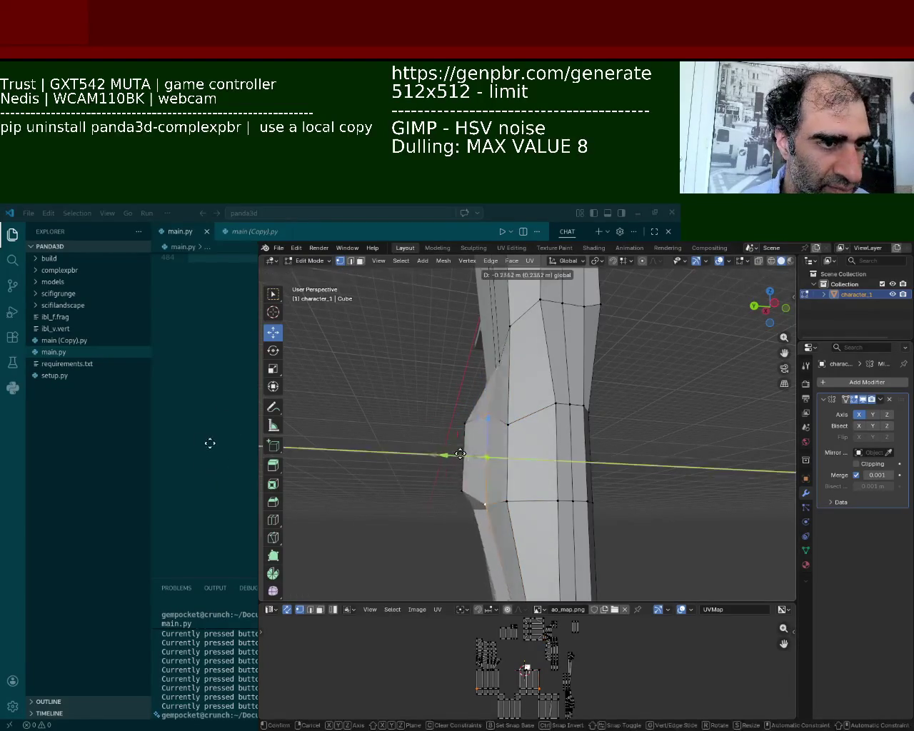
{"action": "middle_click_drag", "start_coordinate": [448, 437], "coordinate": [480, 447]}
{"action": "key", "text": "g"}
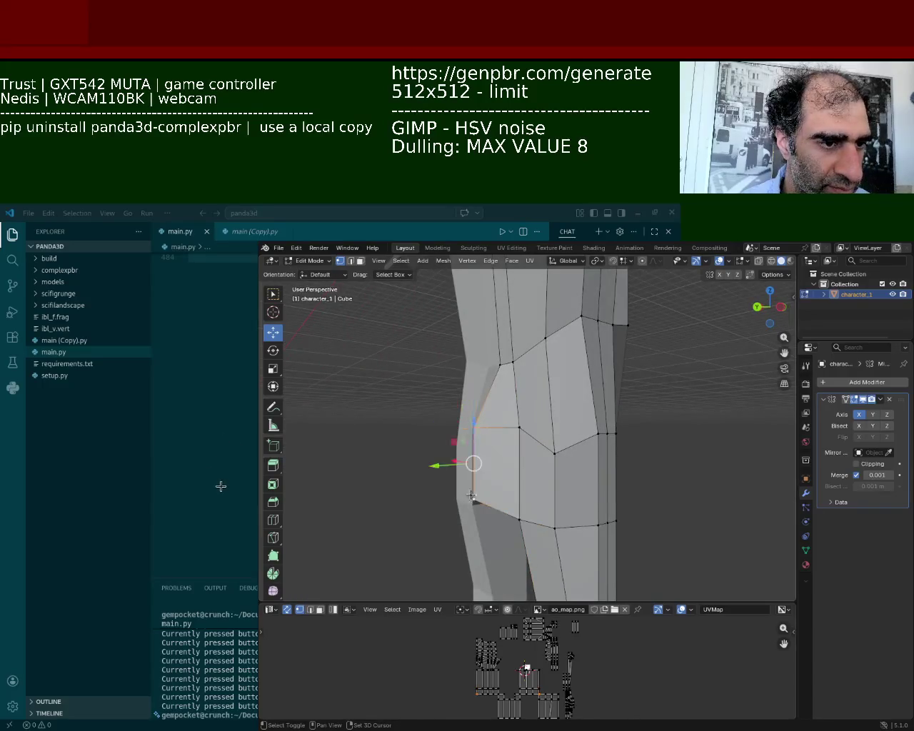
{"action": "key", "text": "y"}
{"action": "right_click", "coordinate": [459, 465]}
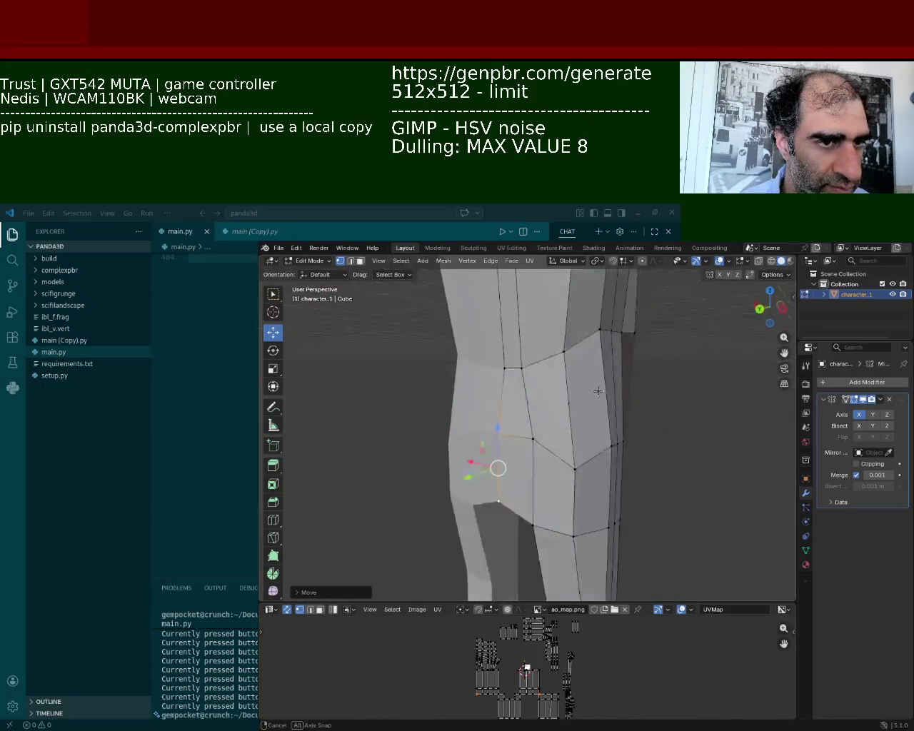
- Box-select the right-side edge strip and lower it vertically
{"action": "left_click", "coordinate": [606, 371]}
{"action": "left_click_drag", "start_coordinate": [676, 325], "coordinate": [551, 359]}
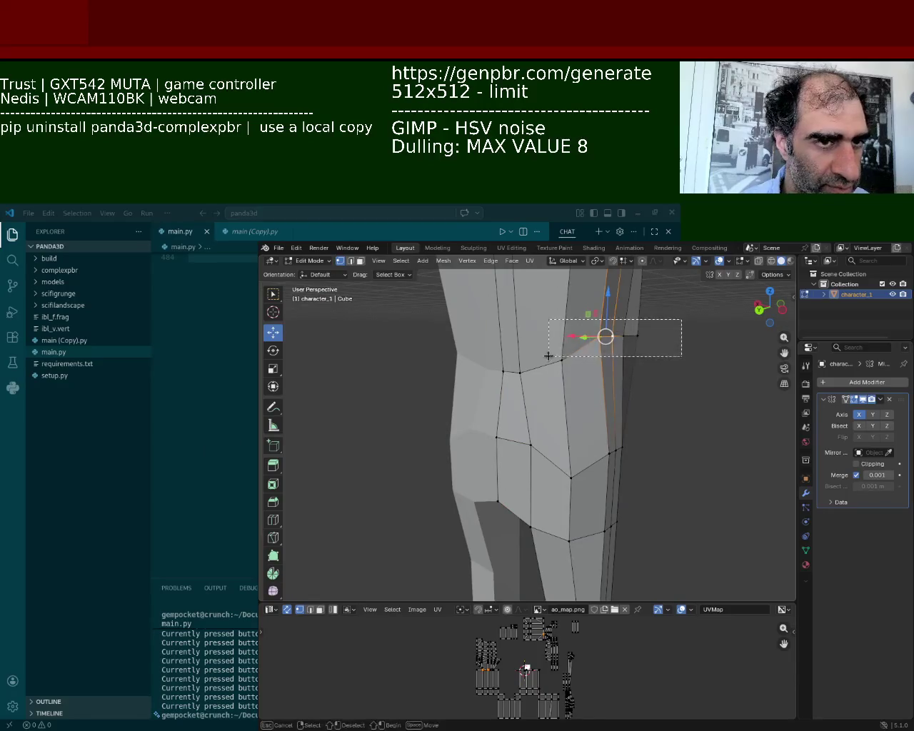
{"action": "key", "text": "g"}
{"action": "key", "text": "z"}
{"action": "left_click", "coordinate": [611, 329]}
- Slide a single vertex on the leg side along the X axis
{"action": "left_click", "coordinate": [530, 367]}
{"action": "mouse_move", "coordinate": [662, 368]}
{"action": "middle_mouse_down"}
{"action": "mouse_move", "coordinate": [496, 355]}
{"action": "mouse_move", "coordinate": [571, 428]}
{"action": "middle_mouse_up"}
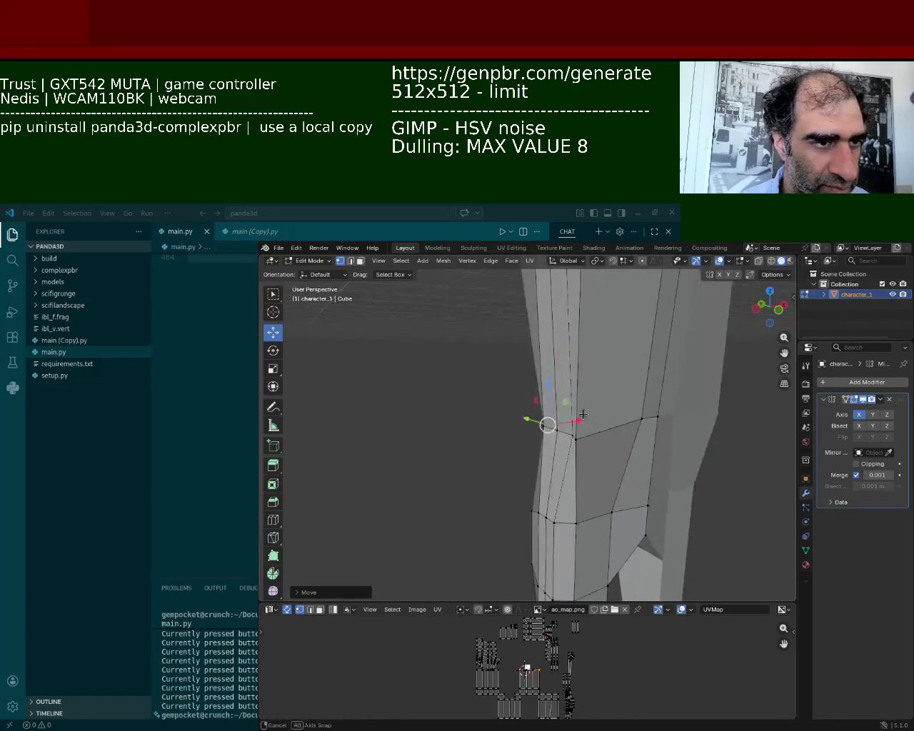
{"action": "scroll", "coordinate": [571, 428], "scroll_direction": "up", "scroll_amount": 2}
{"action": "left_click_drag", "start_coordinate": [613, 446], "coordinate": [660, 440]}
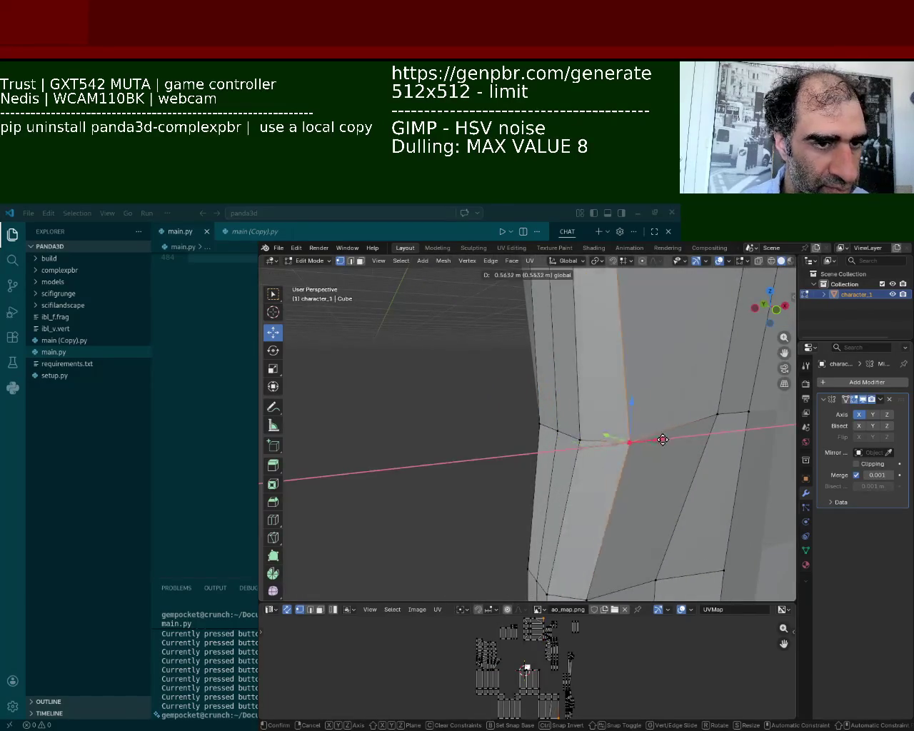
{"action": "middle_click_drag", "start_coordinate": [664, 437], "coordinate": [535, 392]}
- Select vertices on the thigh and along the side and front of the torso
{"action": "left_click", "coordinate": [614, 387]}
{"action": "scroll", "coordinate": [640, 384], "scroll_direction": "down", "scroll_amount": 4}
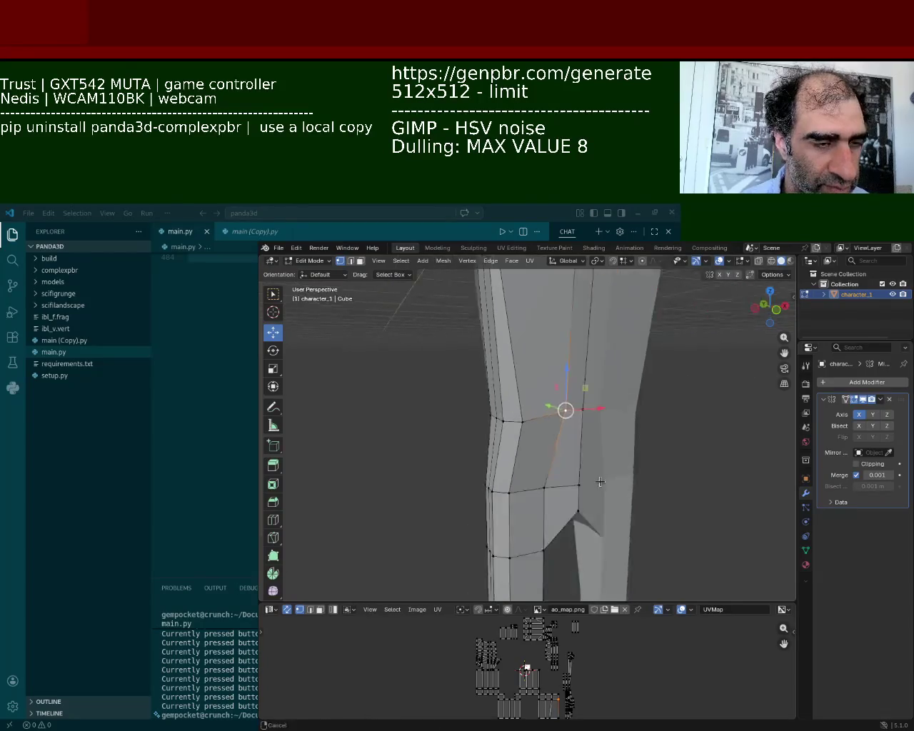
{"action": "middle_click_drag", "start_coordinate": [607, 400], "coordinate": [591, 404]}
{"action": "left_click", "coordinate": [591, 404]}
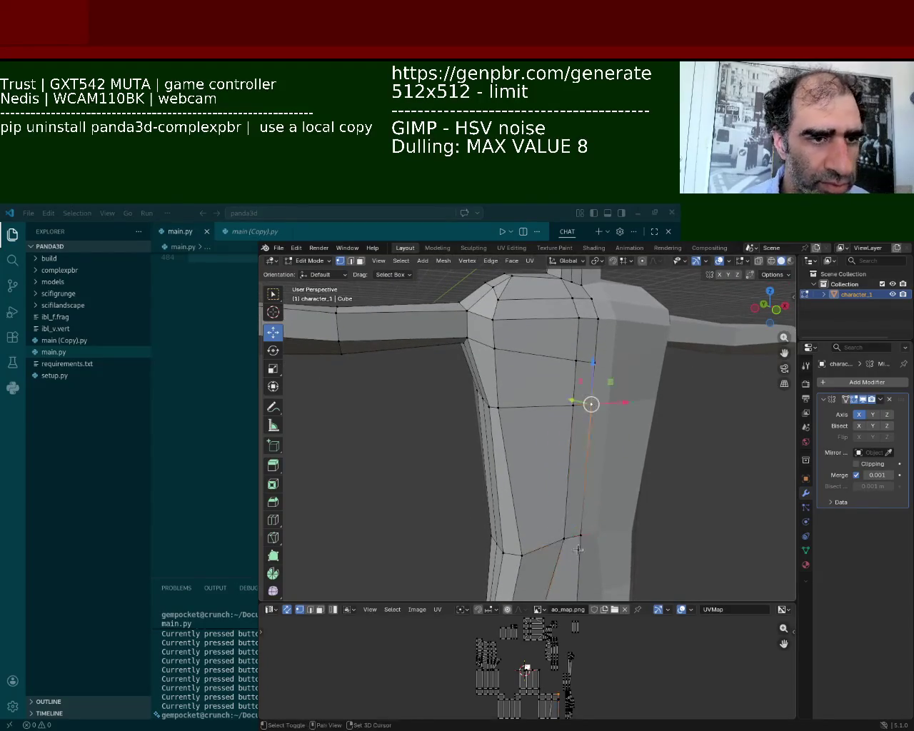
{"action": "left_click", "coordinate": [581, 535], "text": "shift"}
{"action": "scroll", "coordinate": [485, 475], "scroll_direction": "down", "scroll_amount": 3}
{"action": "middle_click_drag", "start_coordinate": [485, 475], "coordinate": [514, 428]}
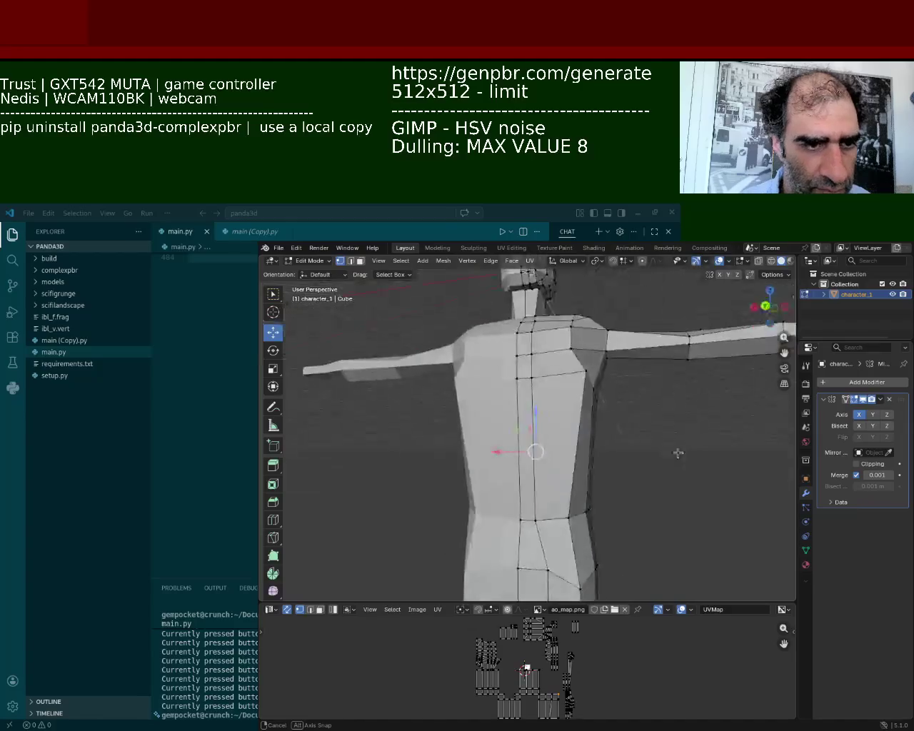
{"action": "left_click", "coordinate": [516, 377]}
{"action": "left_click", "coordinate": [519, 518], "text": "shift"}
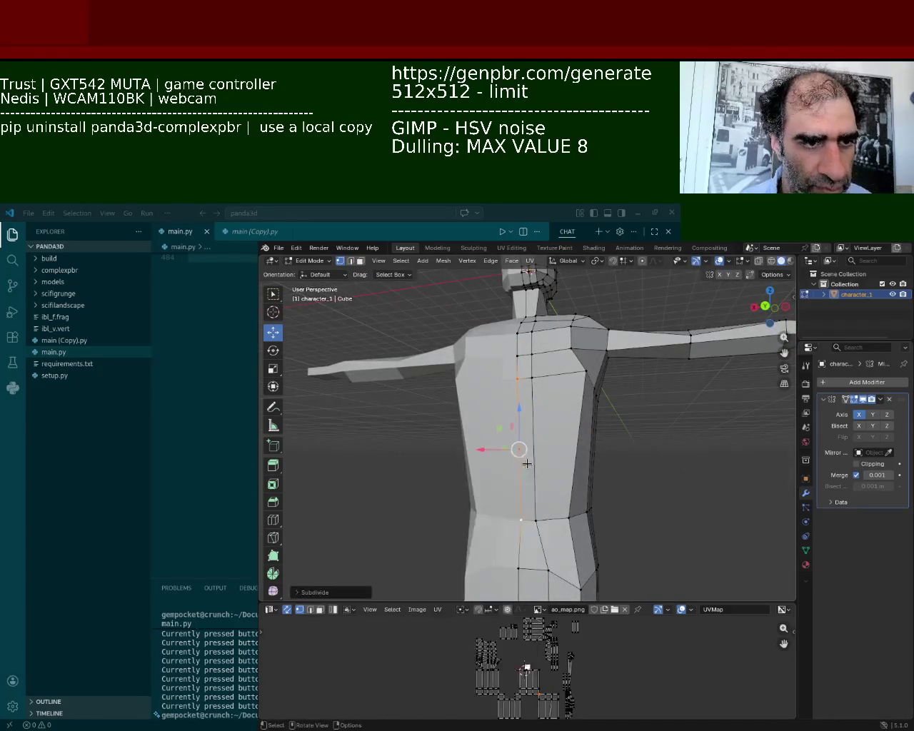
- Shift-select the vertical torso edge and side vertices up to the shoulder vertex
{"action": "mouse_move", "coordinate": [608, 459]}
{"action": "middle_mouse_down"}
{"action": "mouse_move", "coordinate": [553, 474]}
{"action": "mouse_move", "coordinate": [569, 391]}
{"action": "mouse_move", "coordinate": [609, 414]}
{"action": "middle_mouse_up"}
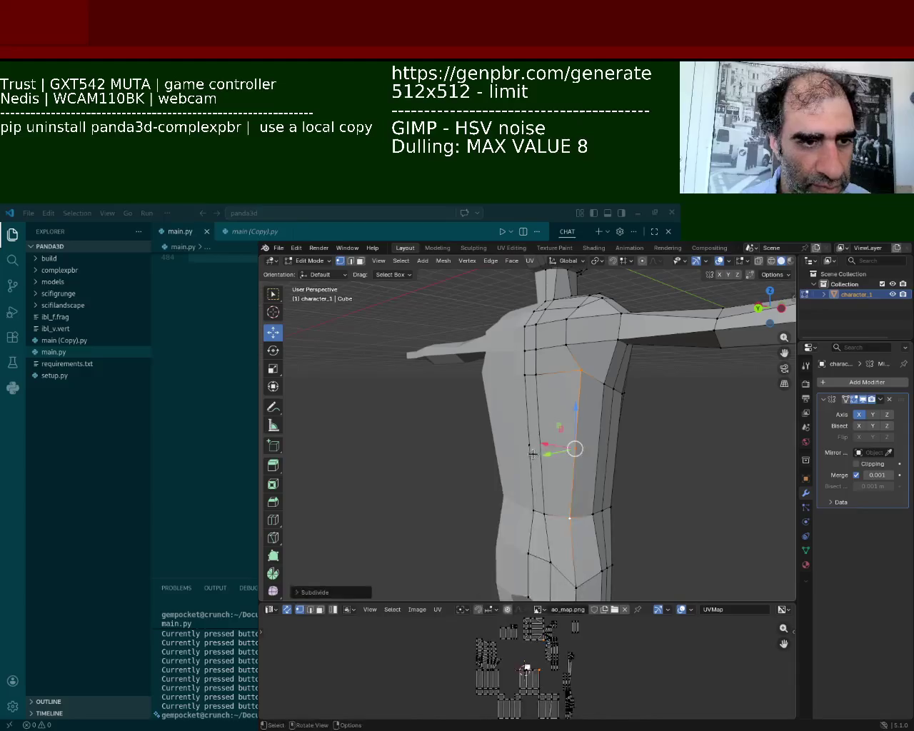
{"action": "left_click", "coordinate": [572, 452], "text": "shift"}
{"action": "mouse_move", "coordinate": [573, 453]}
{"action": "middle_mouse_down"}
{"action": "mouse_move", "coordinate": [580, 519]}
{"action": "mouse_move", "coordinate": [556, 457]}
{"action": "middle_mouse_up"}
{"action": "left_click", "coordinate": [580, 521], "text": "shift"}
{"action": "left_click", "coordinate": [607, 459], "text": "shift"}
{"action": "left_click", "coordinate": [614, 460]}
{"action": "mouse_move", "coordinate": [613, 461]}
{"action": "middle_mouse_down"}
{"action": "mouse_move", "coordinate": [592, 481]}
{"action": "mouse_move", "coordinate": [610, 466]}
{"action": "middle_mouse_up"}
{"action": "left_click", "coordinate": [617, 460], "text": "shift"}
{"action": "left_click", "coordinate": [617, 462]}
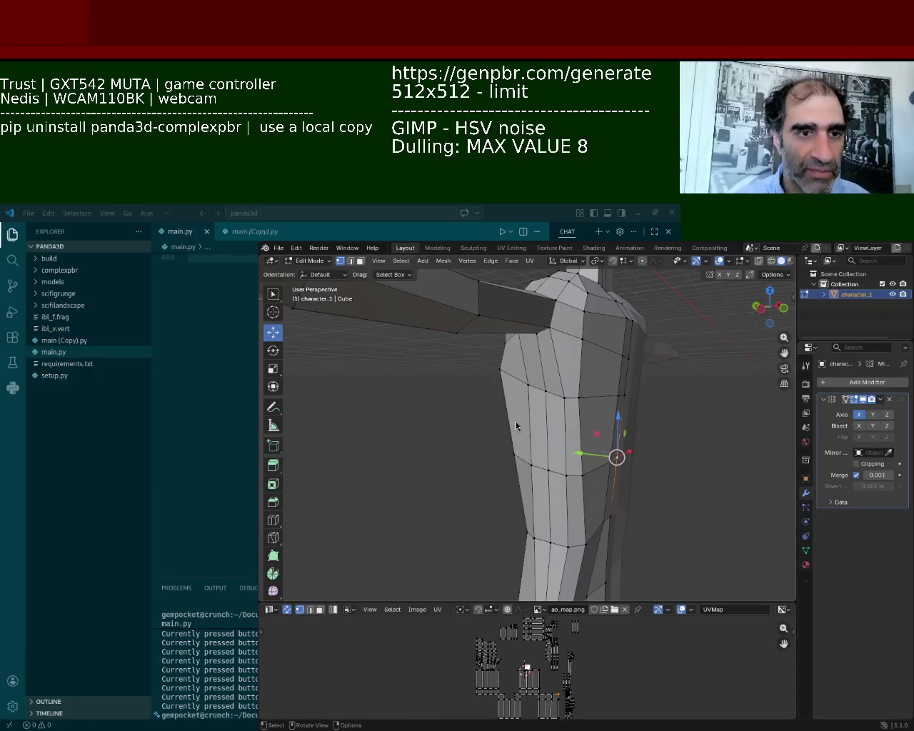
- Move a side-torso vertex downward along Z
{"action": "mouse_move", "coordinate": [521, 476]}
{"action": "middle_mouse_down"}
{"action": "mouse_move", "coordinate": [594, 392]}
{"action": "mouse_move", "coordinate": [560, 368]}
{"action": "middle_mouse_up"}
{"action": "left_click", "coordinate": [511, 260]}
{"action": "left_click", "coordinate": [507, 281]}
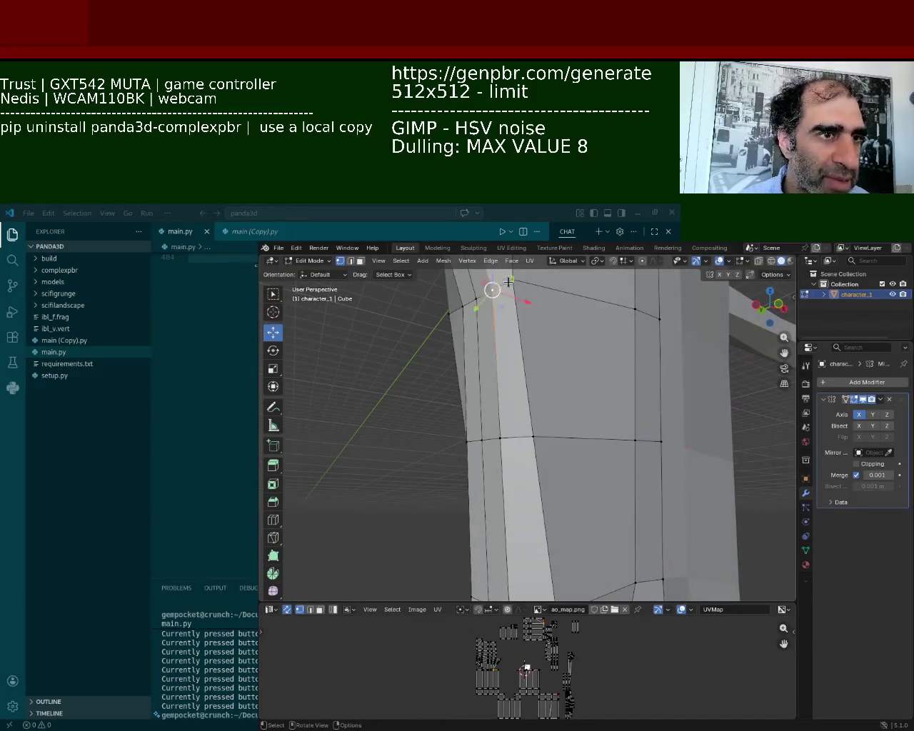
{"action": "mouse_move", "coordinate": [508, 281]}
{"action": "middle_mouse_down"}
{"action": "mouse_move", "coordinate": [594, 369]}
{"action": "mouse_move", "coordinate": [592, 556]}
{"action": "middle_mouse_up"}
{"action": "key", "text": "g"}
{"action": "key", "text": "z"}
{"action": "left_click", "coordinate": [536, 312]}
- Slide the selected torso vertices sideways along the X axis
{"action": "mouse_move", "coordinate": [673, 475]}
{"action": "middle_mouse_down"}
{"action": "mouse_move", "coordinate": [580, 381]}
{"action": "mouse_move", "coordinate": [578, 389]}
{"action": "mouse_move", "coordinate": [621, 320]}
{"action": "middle_mouse_up"}
{"action": "left_click_drag", "start_coordinate": [615, 344], "coordinate": [583, 357]}
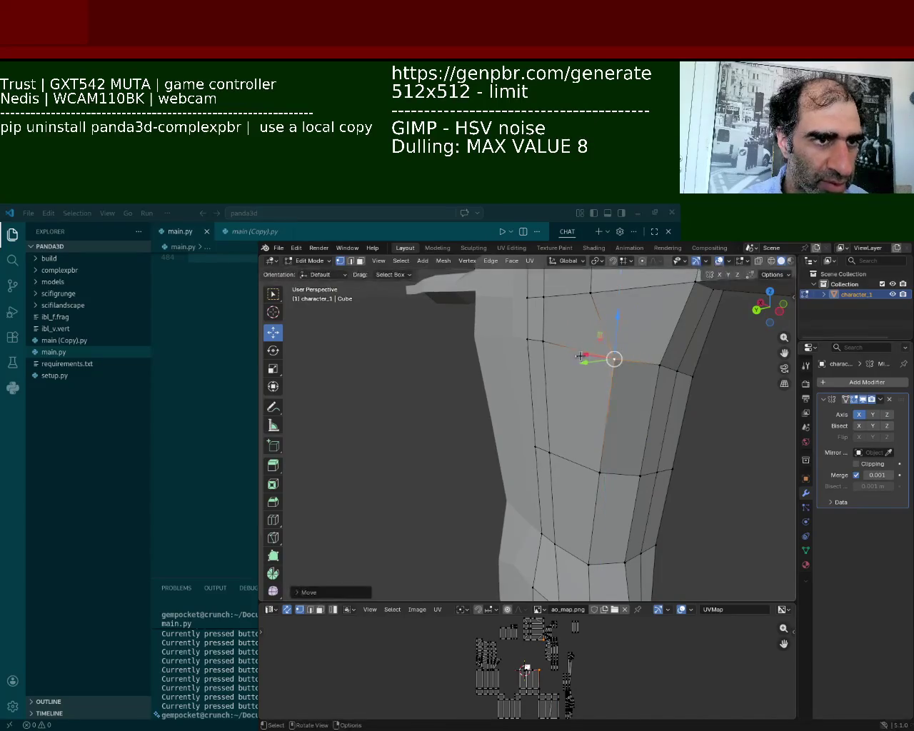
{"action": "middle_click_drag", "start_coordinate": [584, 357], "coordinate": [486, 353]}
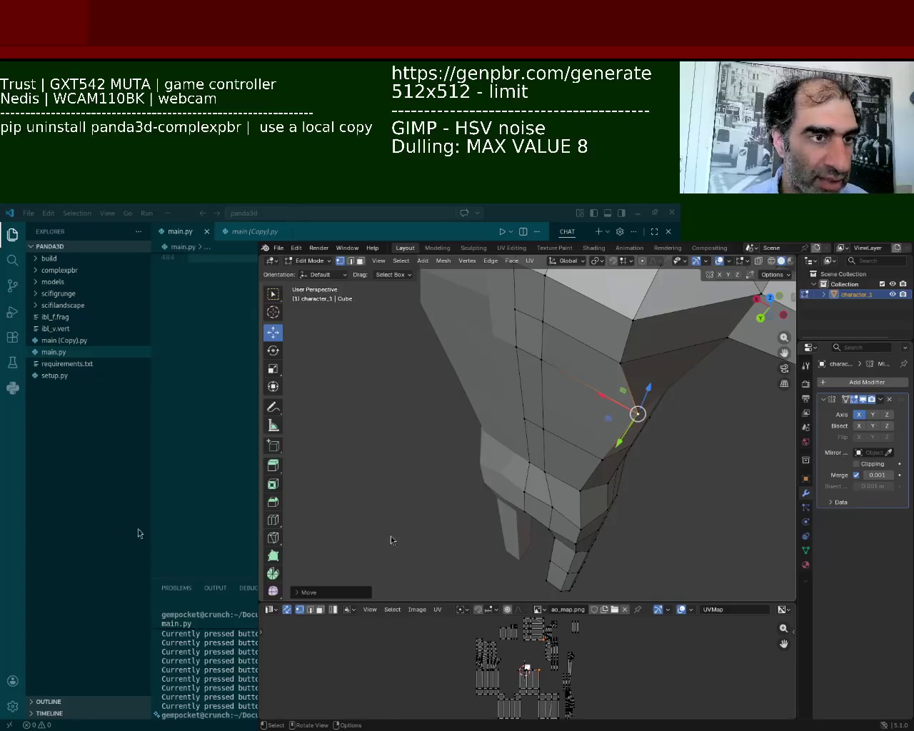
{"action": "middle_click_drag", "start_coordinate": [391, 535], "coordinate": [600, 362]}
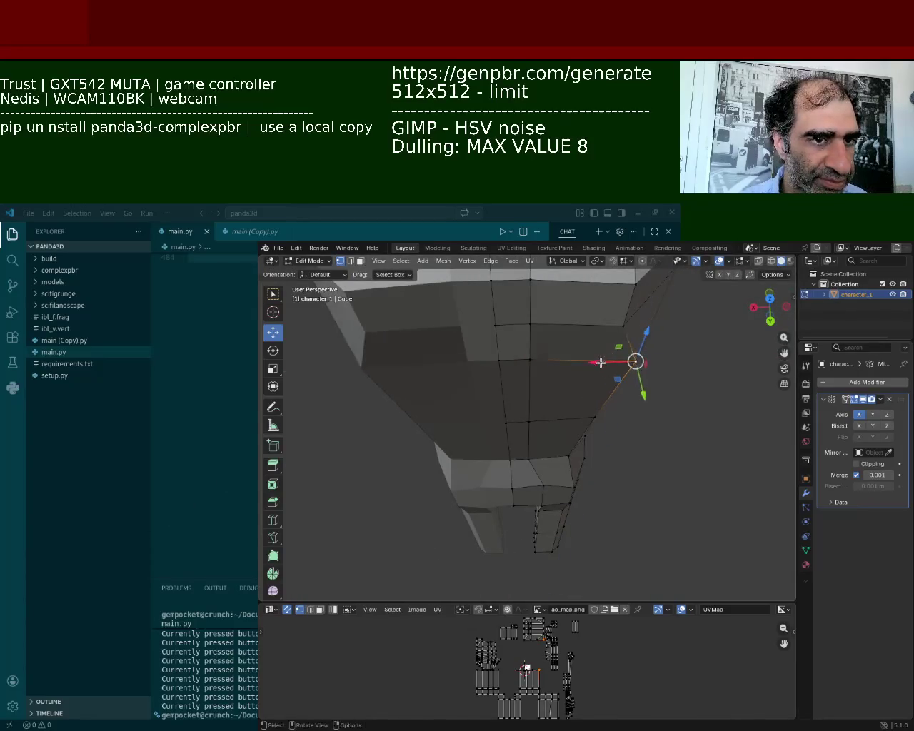
{"action": "mouse_move", "coordinate": [599, 362]}
{"action": "left_mouse_down"}
{"action": "mouse_move", "coordinate": [595, 421]}
{"action": "mouse_move", "coordinate": [643, 423]}
{"action": "left_mouse_up"}
{"action": "scroll", "coordinate": [659, 423], "scroll_direction": "up", "scroll_amount": 3}
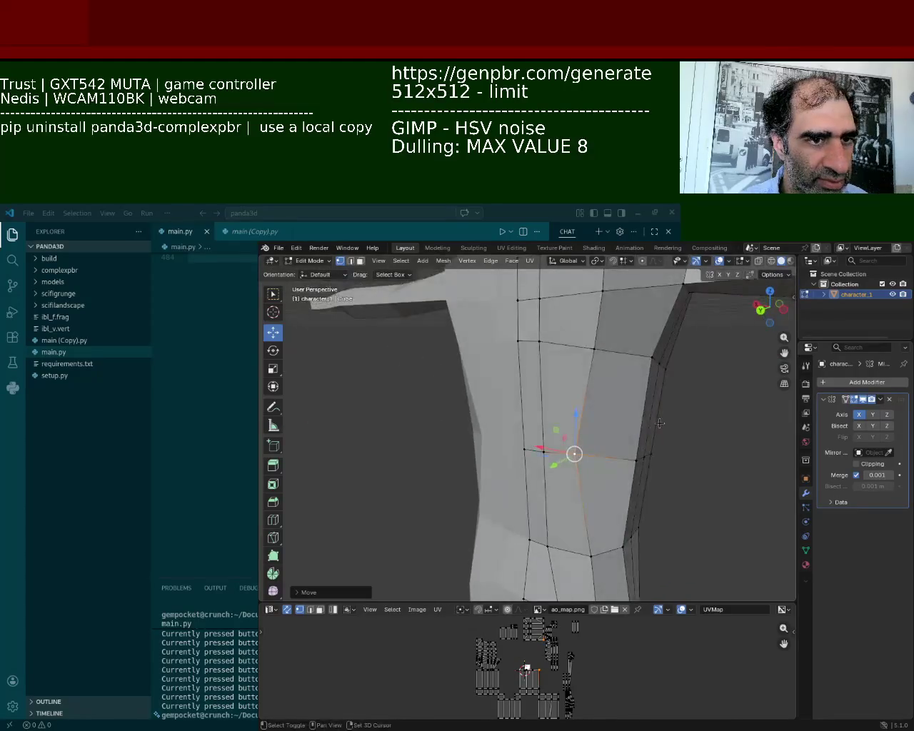
{"action": "middle_click_drag", "start_coordinate": [658, 423], "coordinate": [578, 433]}
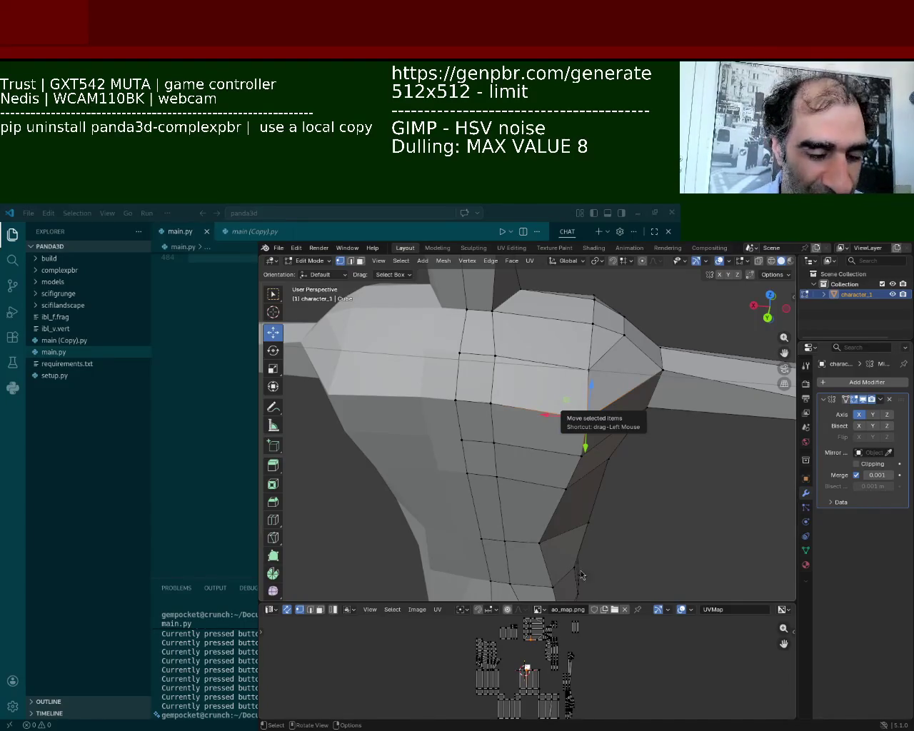
{"action": "mouse_move", "coordinate": [585, 416]}
{"action": "middle_mouse_down"}
{"action": "mouse_move", "coordinate": [597, 321]}
{"action": "mouse_move", "coordinate": [611, 391]}
{"action": "middle_mouse_up"}
- Slide the shoulder vertex and a lower arm-joint vertex outward along X
{"action": "left_click_drag", "start_coordinate": [548, 370], "coordinate": [598, 337]}
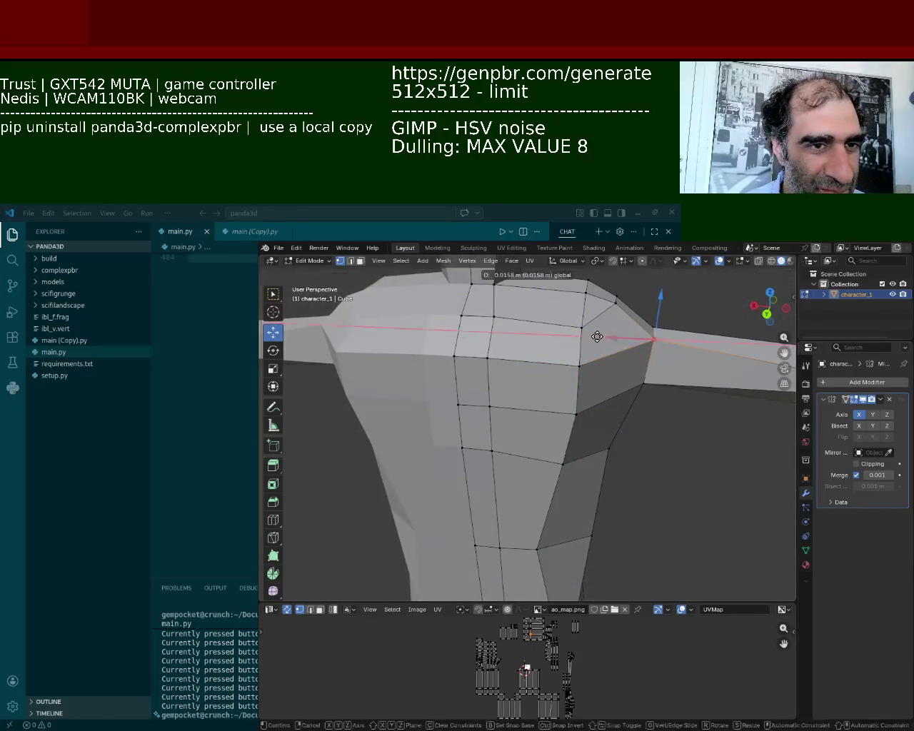
{"action": "left_click", "coordinate": [598, 337]}
{"action": "left_click", "coordinate": [642, 383]}
{"action": "key", "text": "g"}
{"action": "key", "text": "x"}
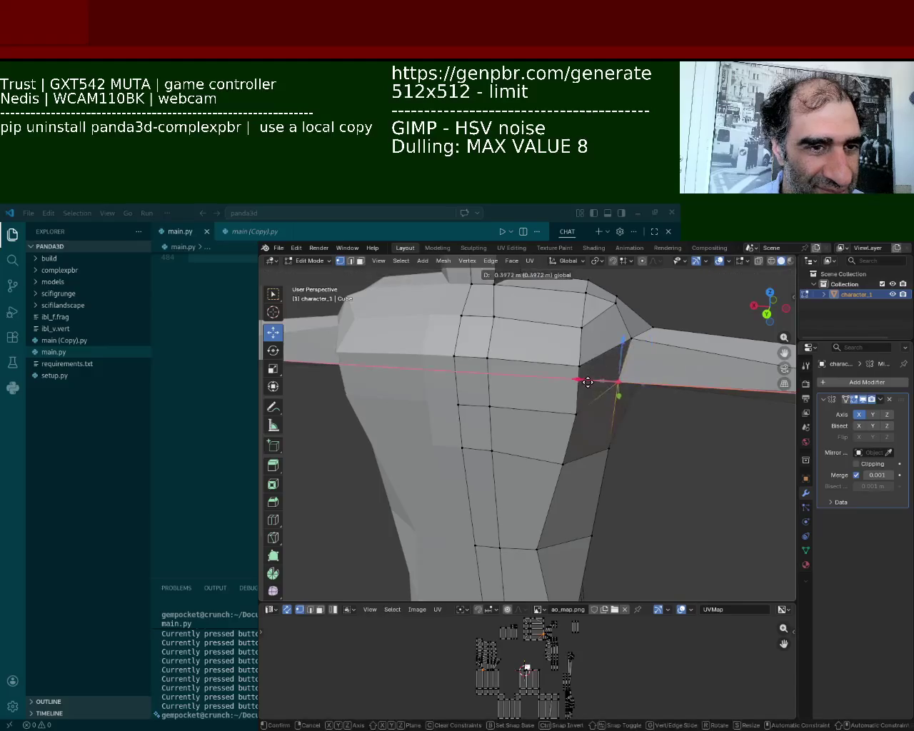
{"action": "left_click", "coordinate": [589, 383]}
{"action": "middle_click_drag", "start_coordinate": [590, 383], "coordinate": [567, 414]}
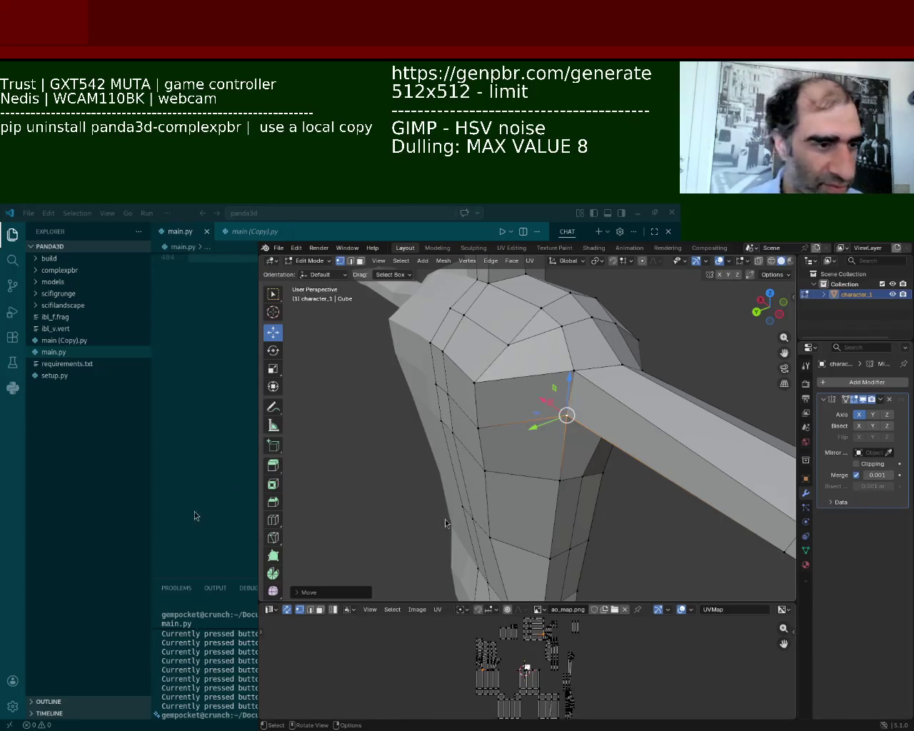
- Raise the shoulder vertex vertically along Z
{"action": "middle_click_drag", "start_coordinate": [539, 462], "coordinate": [561, 381]}
{"action": "scroll", "coordinate": [570, 322], "scroll_direction": "up", "scroll_amount": 5}
{"action": "scroll", "coordinate": [563, 378], "scroll_direction": "down", "scroll_amount": 8}
{"action": "scroll", "coordinate": [564, 378], "scroll_direction": "up", "scroll_amount": 4}
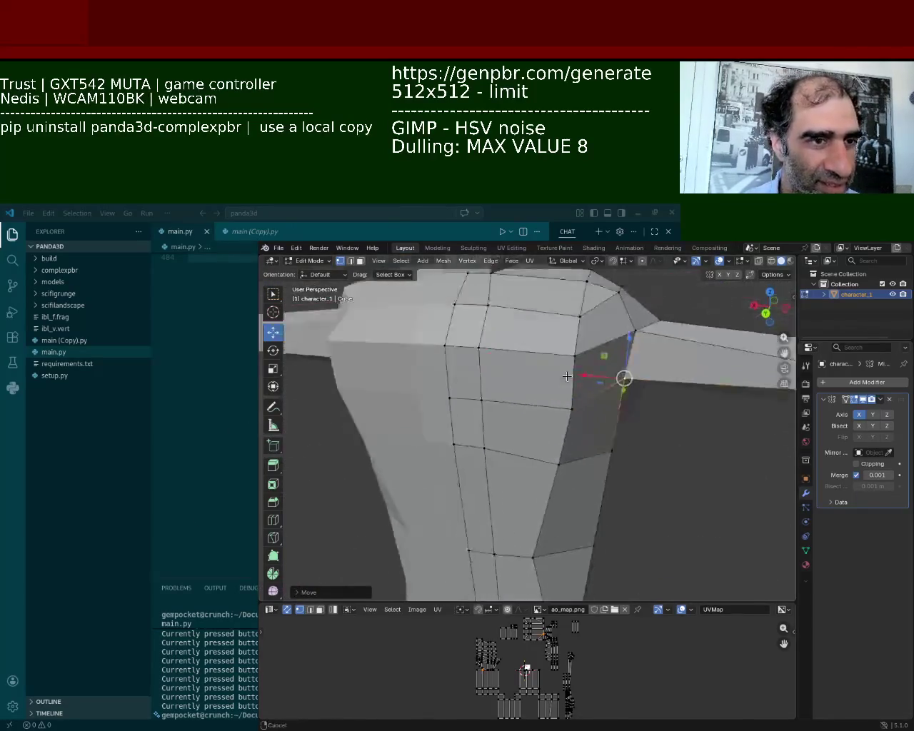
{"action": "scroll", "coordinate": [557, 375], "scroll_direction": "up", "scroll_amount": 2}
{"action": "left_click_drag", "start_coordinate": [545, 370], "coordinate": [526, 364]}
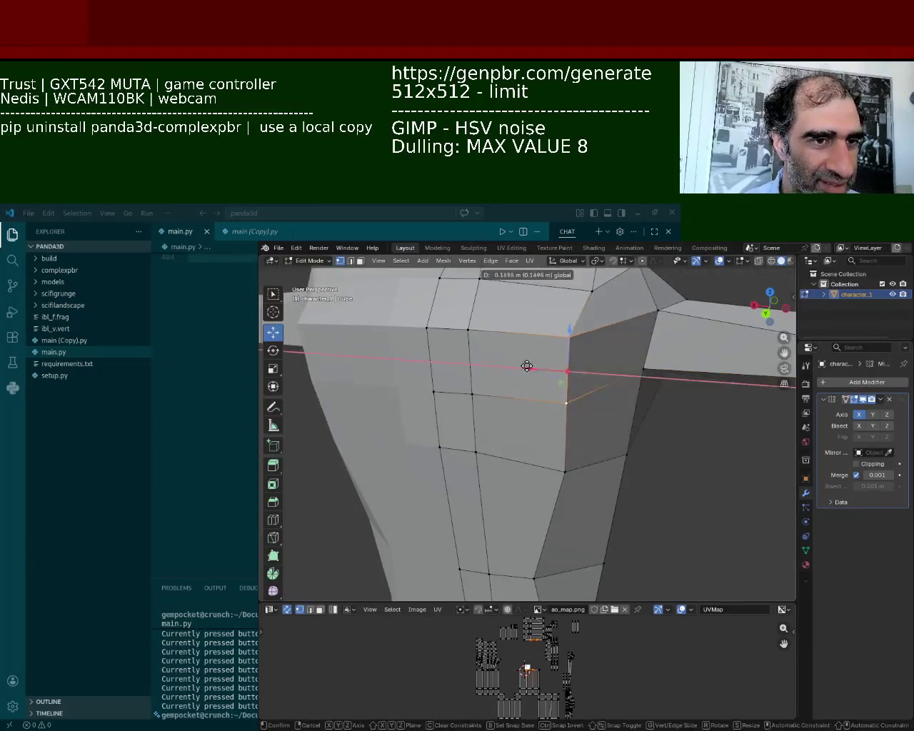
{"action": "middle_click_drag", "start_coordinate": [528, 379], "coordinate": [571, 371]}
{"action": "left_click_drag", "start_coordinate": [582, 334], "coordinate": [585, 317]}
- Push the top shoulder vertices along the Y and X axes to round the shoulder
{"action": "left_click", "coordinate": [431, 354]}
{"action": "mouse_move", "coordinate": [541, 359]}
{"action": "middle_mouse_down"}
{"action": "mouse_move", "coordinate": [546, 373]}
{"action": "mouse_move", "coordinate": [499, 414]}
{"action": "middle_mouse_up"}
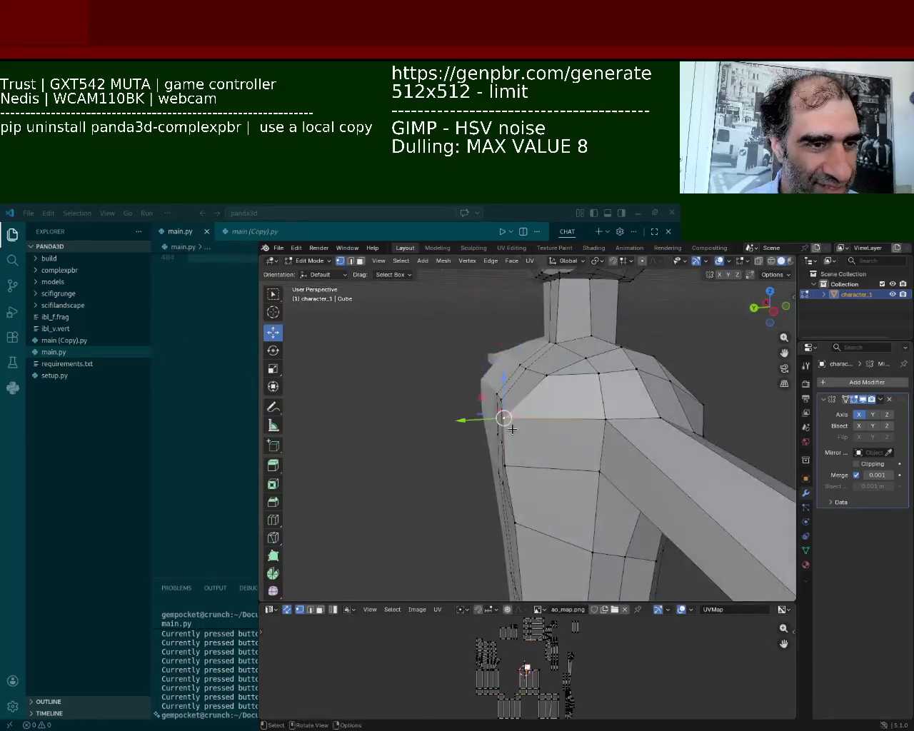
{"action": "left_click_drag", "start_coordinate": [459, 421], "coordinate": [504, 419]}
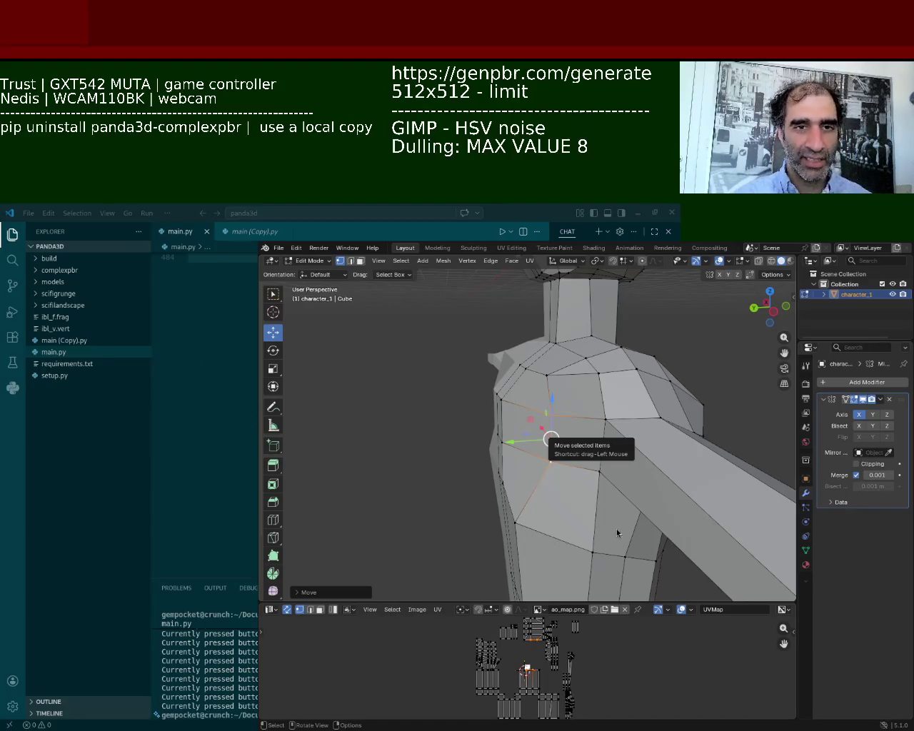
{"action": "middle_click_drag", "start_coordinate": [411, 540], "coordinate": [588, 457]}
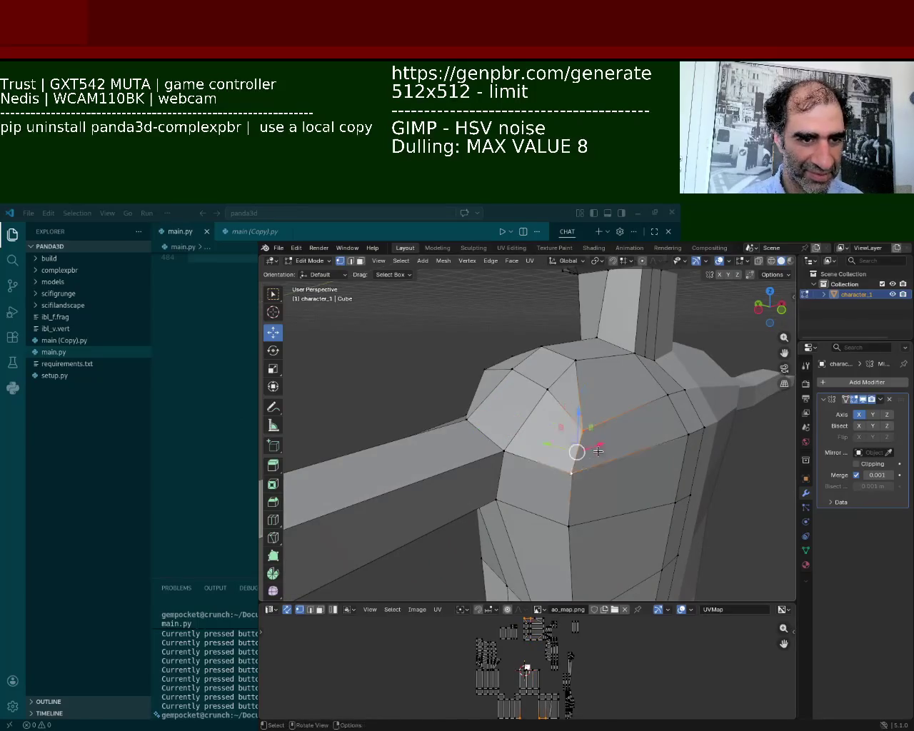
{"action": "left_click_drag", "start_coordinate": [597, 443], "coordinate": [627, 427]}
{"action": "mouse_move", "coordinate": [642, 425]}
{"action": "middle_mouse_down"}
{"action": "mouse_move", "coordinate": [589, 433]}
{"action": "mouse_move", "coordinate": [619, 397]}
{"action": "mouse_move", "coordinate": [574, 467]}
{"action": "middle_mouse_up"}
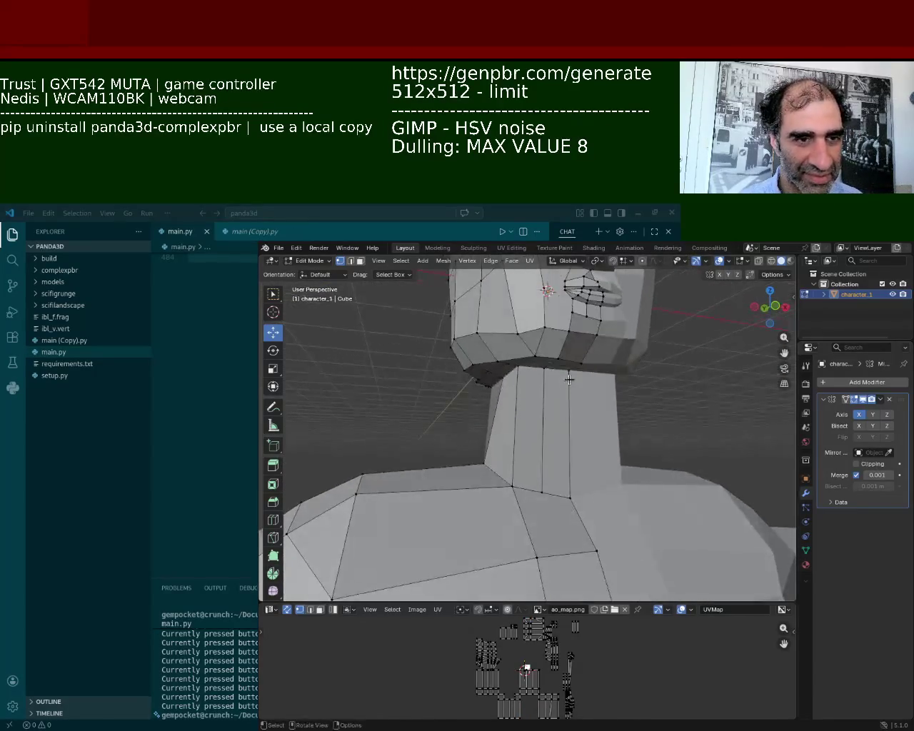
{"action": "left_click", "coordinate": [570, 496], "text": "shift"}
- Subdivide the neck-base edge to add a new vertex there
{"action": "right_click", "coordinate": [569, 492]}
{"action": "left_click", "coordinate": [585, 503]}
{"action": "mouse_move", "coordinate": [571, 493]}
{"action": "middle_mouse_down"}
{"action": "mouse_move", "coordinate": [577, 379]}
{"action": "mouse_move", "coordinate": [503, 456]}
{"action": "mouse_move", "coordinate": [578, 383]}
{"action": "mouse_move", "coordinate": [504, 409]}
{"action": "middle_mouse_up"}
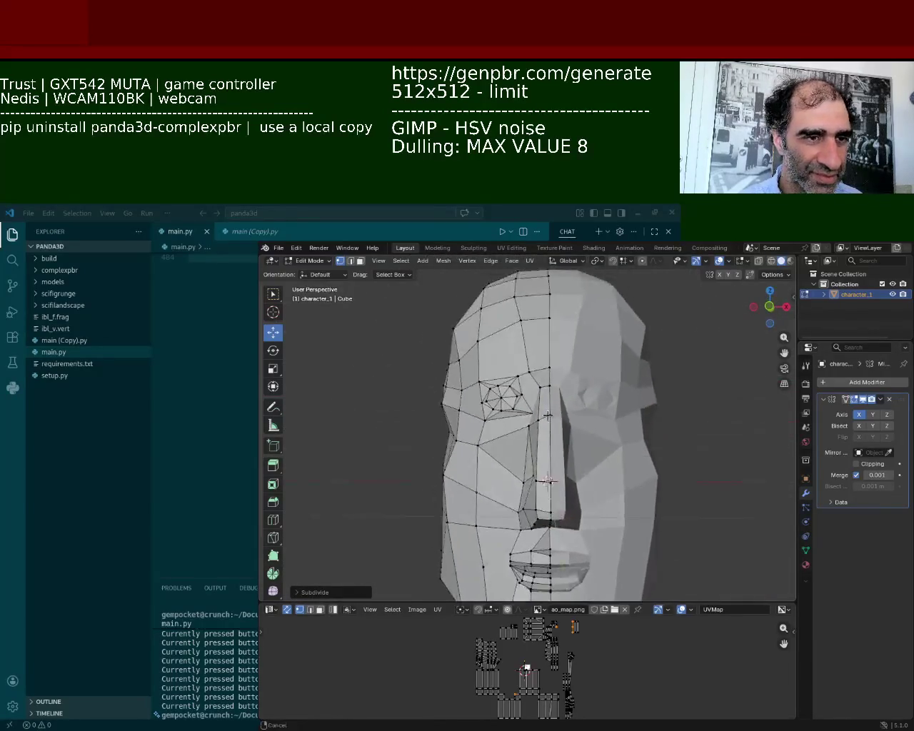
- Lower the nose-bridge vertex
{"action": "left_click", "coordinate": [542, 415]}
{"action": "mouse_move", "coordinate": [542, 393]}
{"action": "left_mouse_down"}
{"action": "mouse_move", "coordinate": [537, 423]}
{"action": "mouse_move", "coordinate": [574, 451]}
{"action": "left_mouse_up"}
{"action": "left_click", "coordinate": [555, 348]}
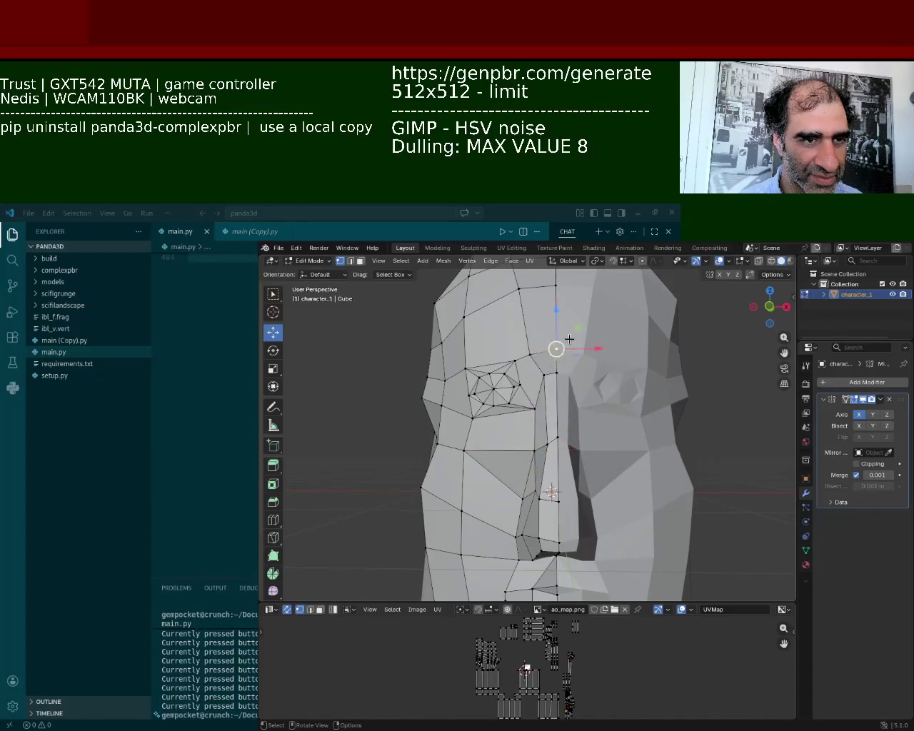
- Box-select the faces around the eye and move them down along Z
{"action": "middle_click_drag", "start_coordinate": [542, 400], "coordinate": [561, 368]}
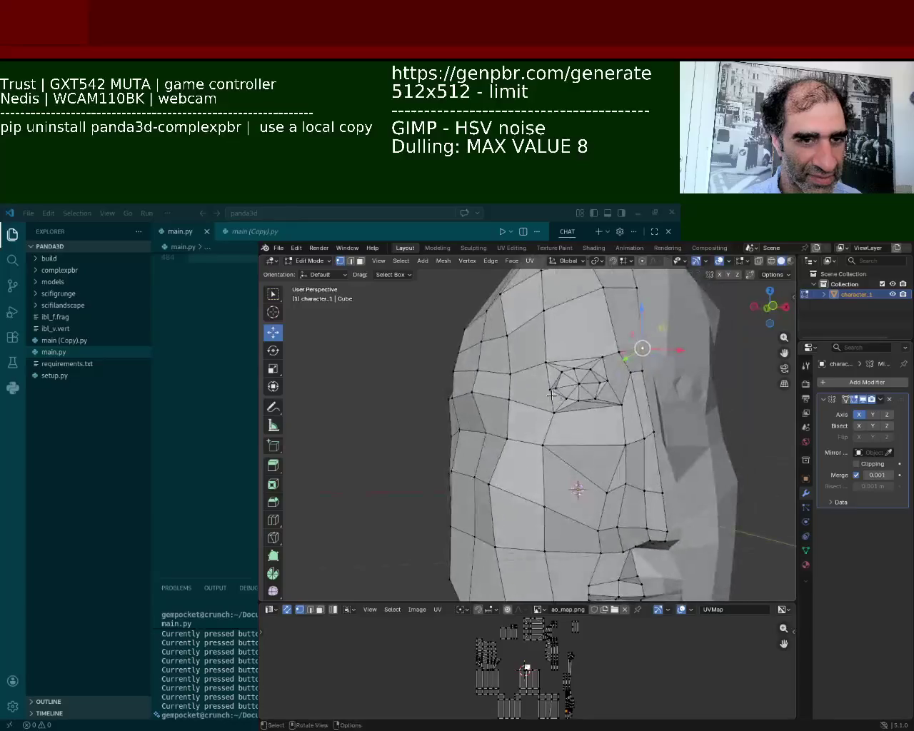
{"action": "left_click_drag", "start_coordinate": [675, 427], "coordinate": [651, 421]}
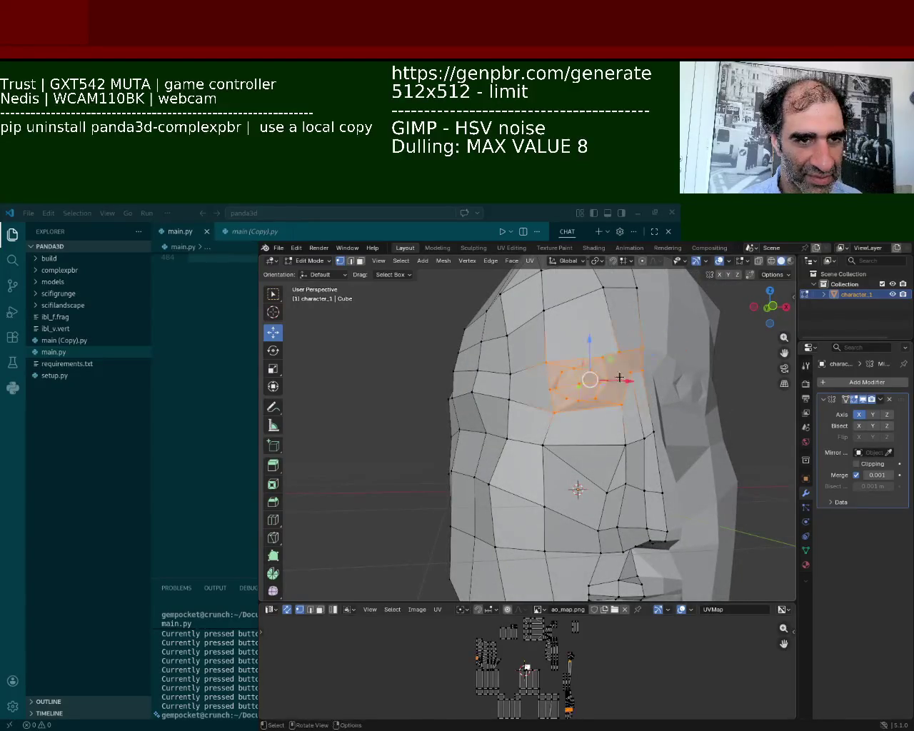
{"action": "left_click_drag", "start_coordinate": [594, 348], "coordinate": [591, 376]}
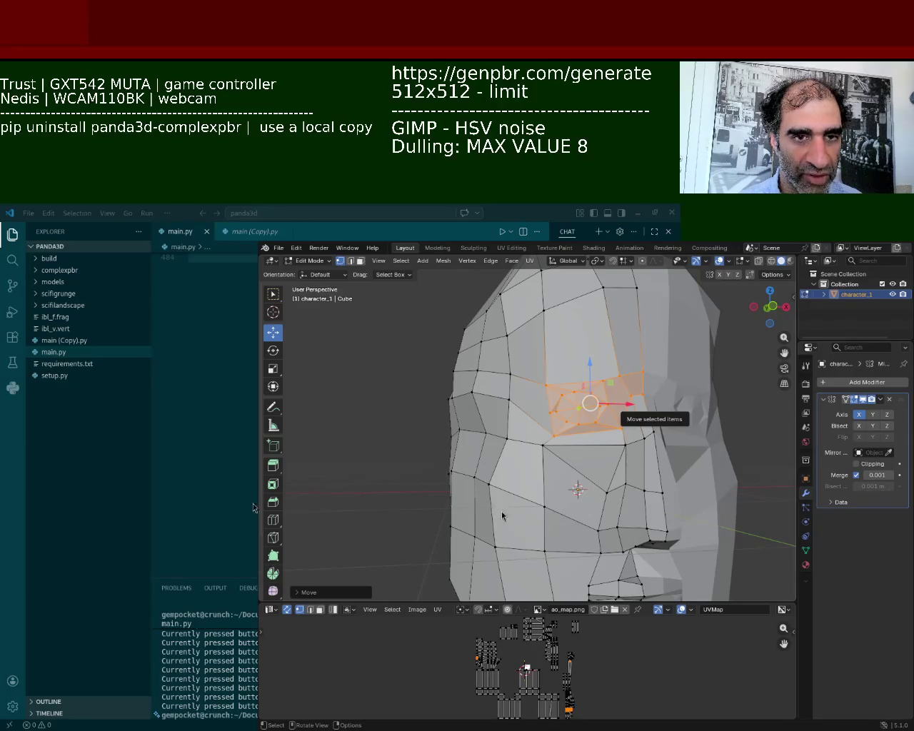
{"action": "middle_click_drag", "start_coordinate": [433, 563], "coordinate": [542, 500]}
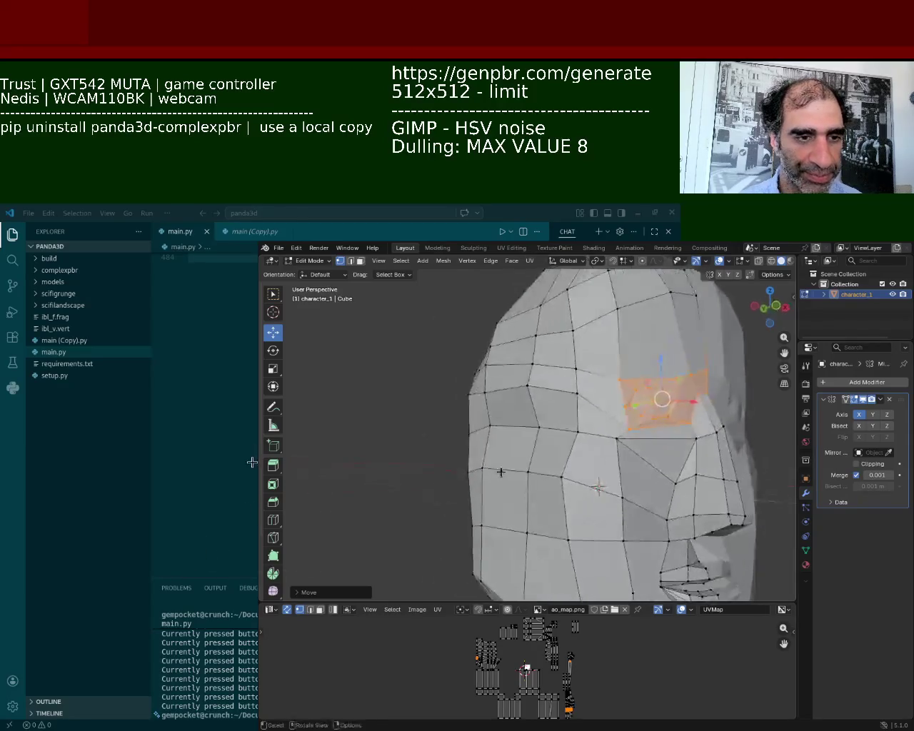
- Pull a brow vertex beside the eye slightly down
{"action": "left_click", "coordinate": [578, 431]}
{"action": "left_click", "coordinate": [576, 393]}
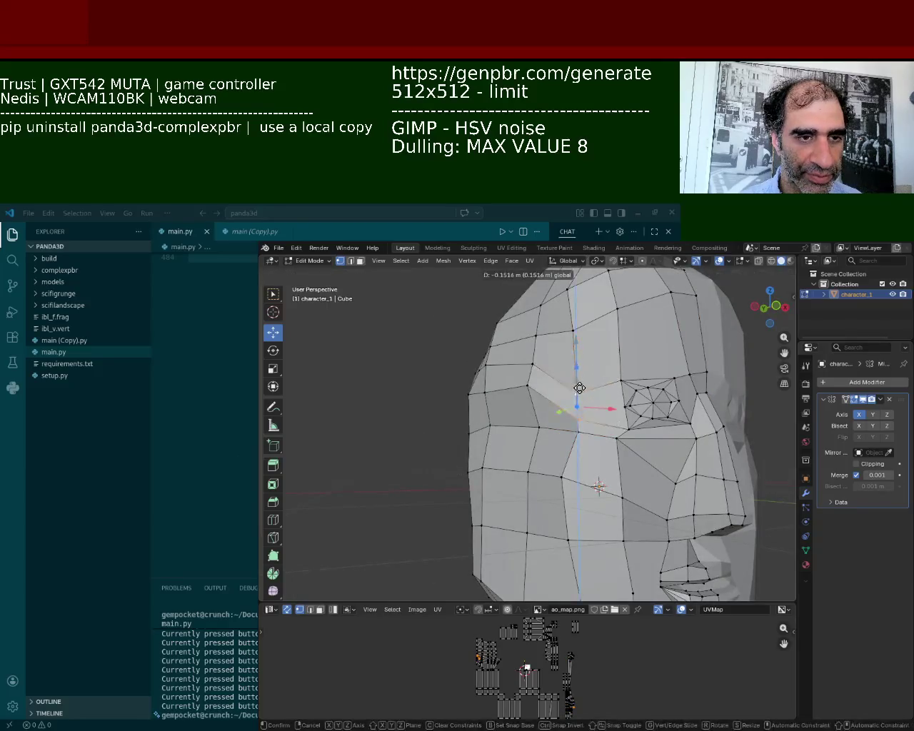
{"action": "left_click", "coordinate": [528, 385]}
{"action": "left_click_drag", "start_coordinate": [528, 384], "coordinate": [530, 389]}
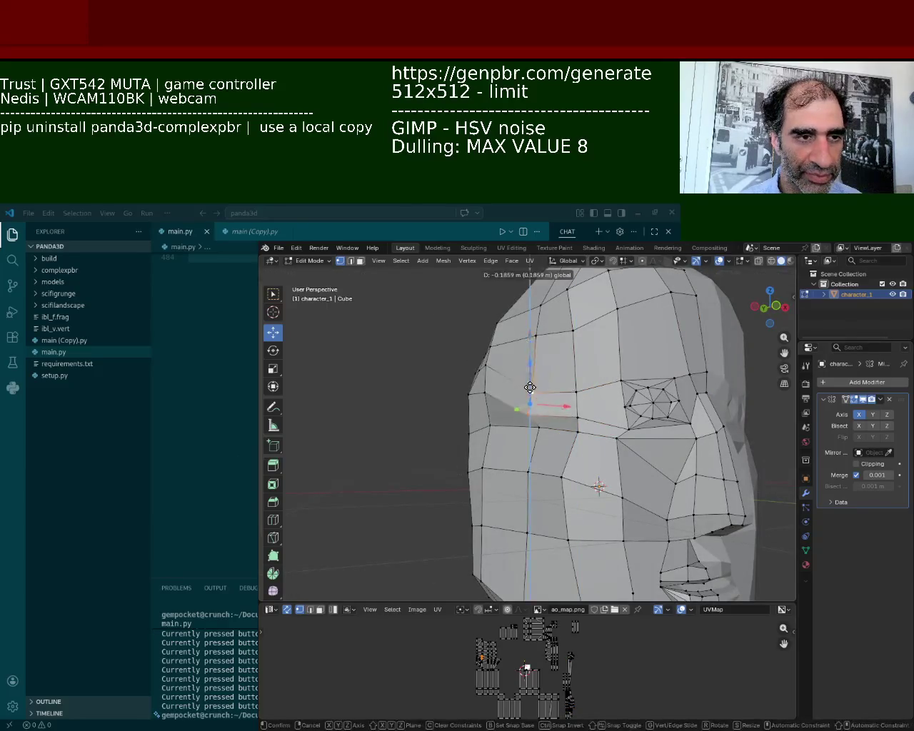
{"action": "mouse_move", "coordinate": [530, 389]}
{"action": "middle_mouse_down"}
{"action": "mouse_move", "coordinate": [576, 414]}
{"action": "mouse_move", "coordinate": [504, 379]}
{"action": "mouse_move", "coordinate": [599, 422]}
{"action": "mouse_move", "coordinate": [642, 463]}
{"action": "mouse_move", "coordinate": [642, 514]}
{"action": "mouse_move", "coordinate": [668, 476]}
{"action": "mouse_move", "coordinate": [628, 486]}
{"action": "middle_mouse_up"}
{"action": "scroll", "coordinate": [668, 494], "scroll_direction": "down", "scroll_amount": 4}
- Lower a vertex on the top of the skull
{"action": "scroll", "coordinate": [643, 513], "scroll_direction": "up", "scroll_amount": 3}
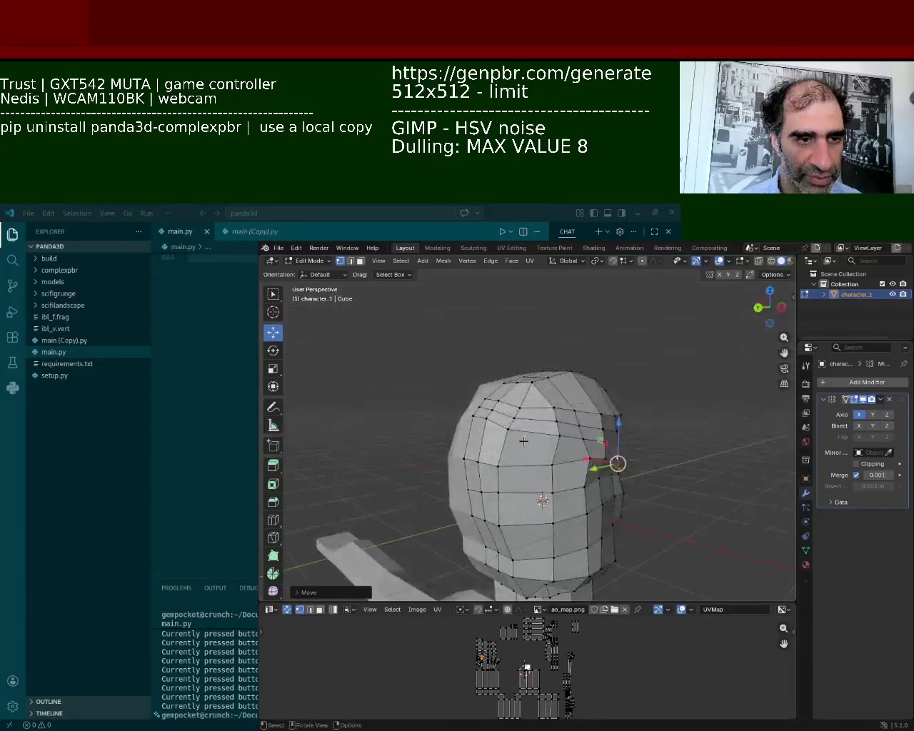
{"action": "scroll", "coordinate": [464, 432], "scroll_direction": "up", "scroll_amount": 4}
{"action": "middle_click_drag", "start_coordinate": [465, 433], "coordinate": [645, 371]}
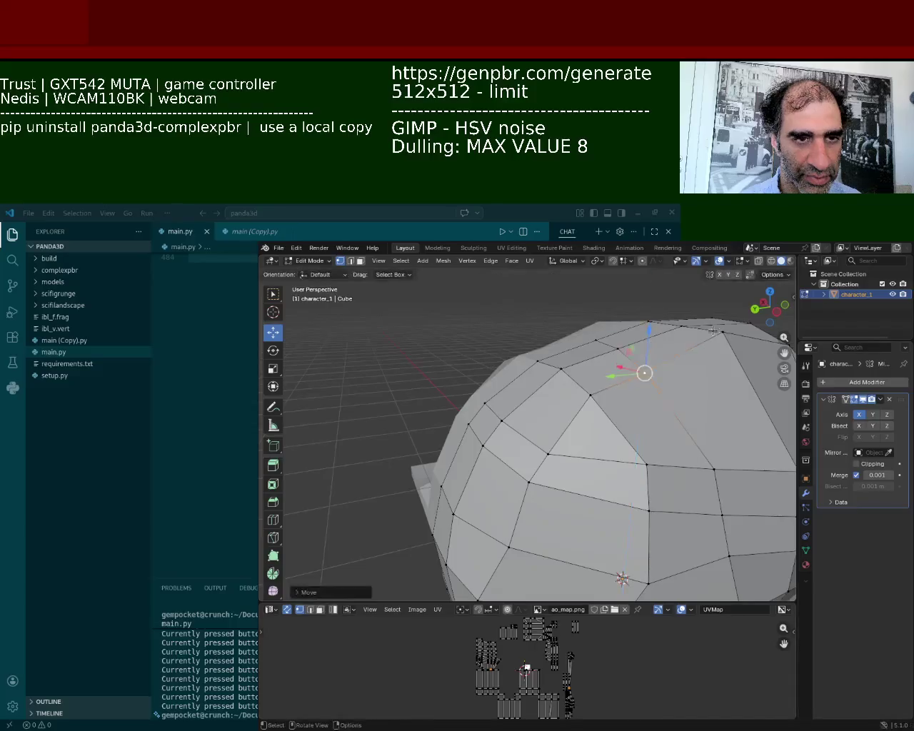
{"action": "left_click_drag", "start_coordinate": [720, 330], "coordinate": [723, 340]}
{"action": "mouse_move", "coordinate": [723, 341]}
{"action": "middle_mouse_down"}
{"action": "mouse_move", "coordinate": [625, 404]}
{"action": "mouse_move", "coordinate": [559, 400]}
{"action": "middle_mouse_up"}
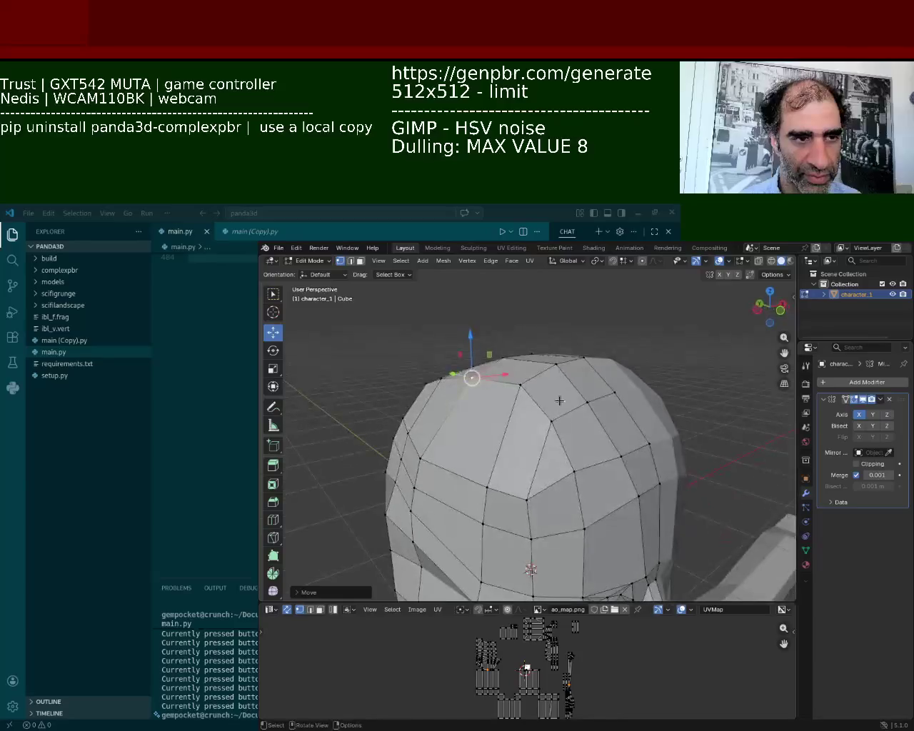
- Move the topmost crown vertex and lower it along Z
{"action": "left_click", "coordinate": [561, 364]}
{"action": "key", "text": "g"}
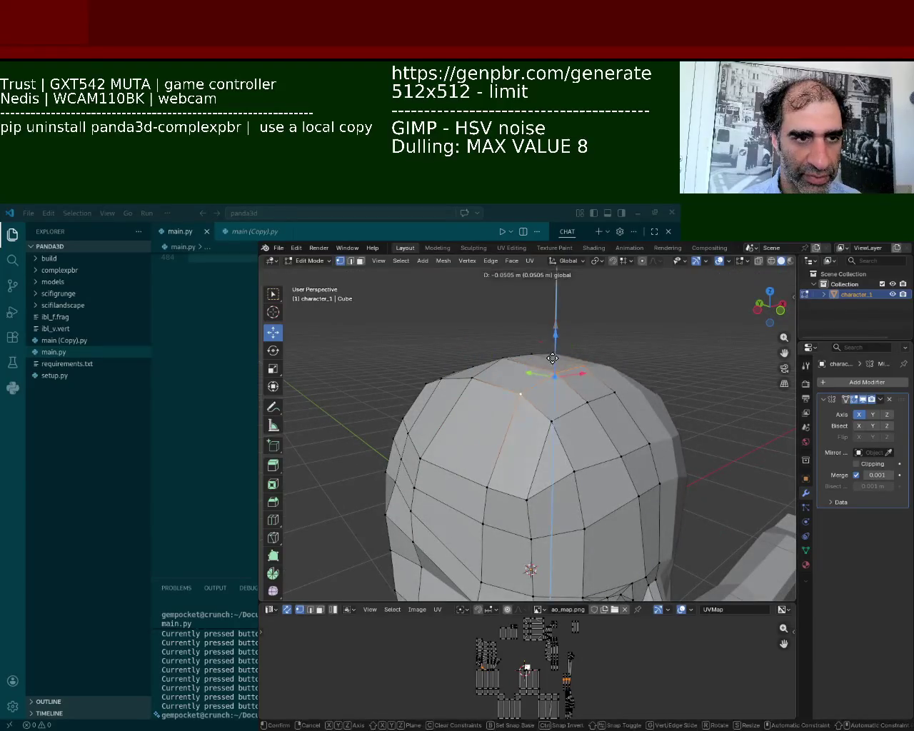
{"action": "left_click", "coordinate": [554, 372]}
{"action": "mouse_move", "coordinate": [555, 373]}
{"action": "middle_mouse_down"}
{"action": "mouse_move", "coordinate": [495, 450]}
{"action": "mouse_move", "coordinate": [543, 522]}
{"action": "middle_mouse_up"}
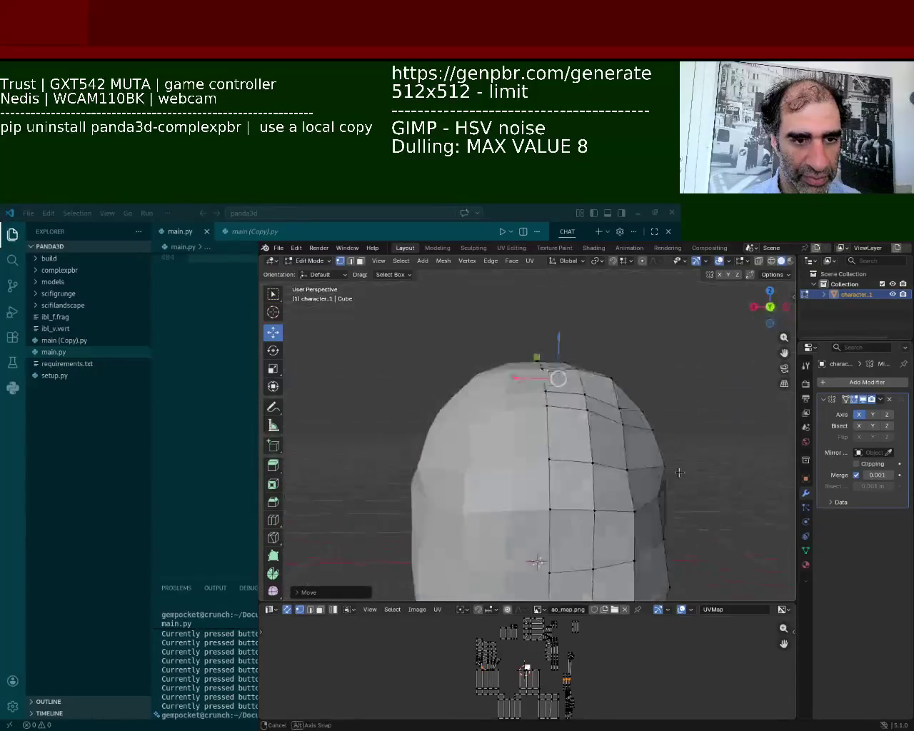
{"action": "mouse_move", "coordinate": [543, 521]}
{"action": "middle_mouse_down"}
{"action": "mouse_move", "coordinate": [560, 471]}
{"action": "mouse_move", "coordinate": [558, 480]}
{"action": "middle_mouse_up"}
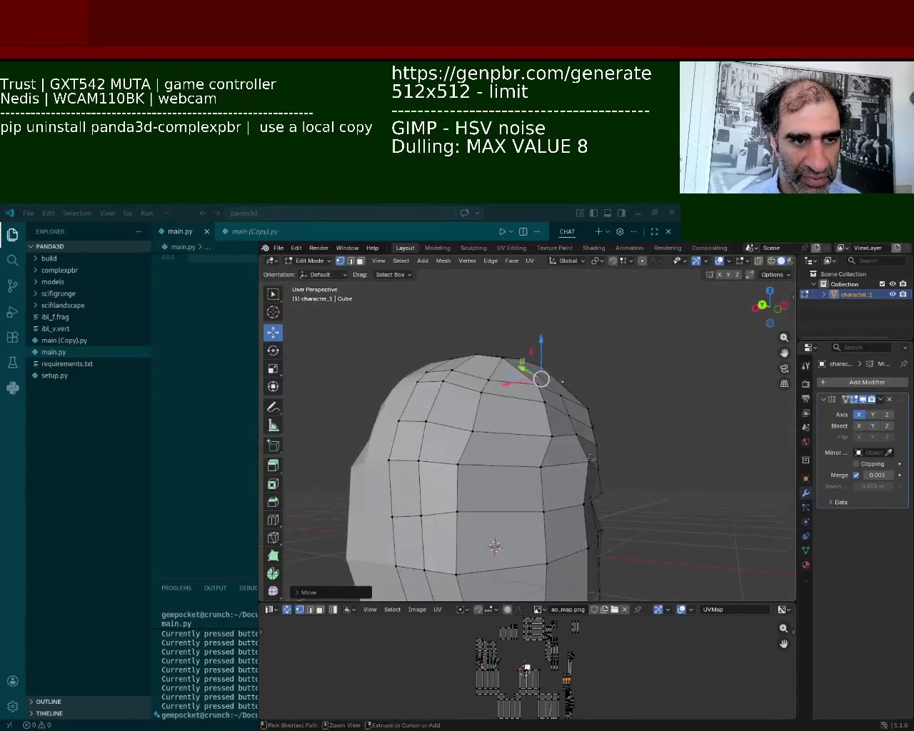
{"action": "mouse_move", "coordinate": [592, 427]}
{"action": "left_mouse_down"}
{"action": "mouse_move", "coordinate": [589, 443]}
{"action": "mouse_move", "coordinate": [549, 467]}
{"action": "left_mouse_up"}
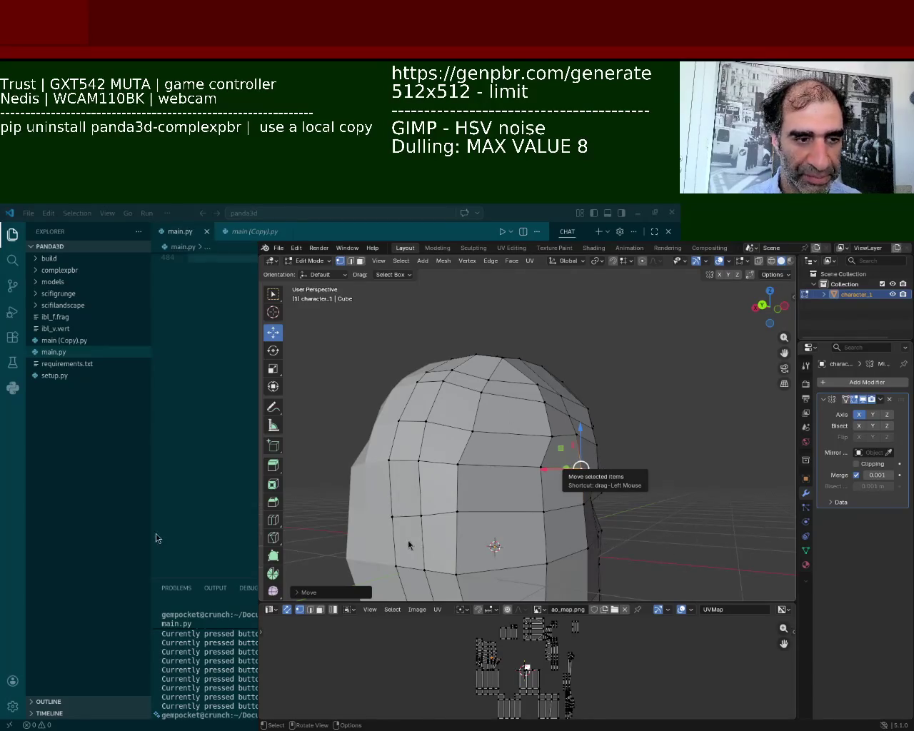
{"action": "middle_click_drag", "start_coordinate": [408, 544], "coordinate": [505, 470]}
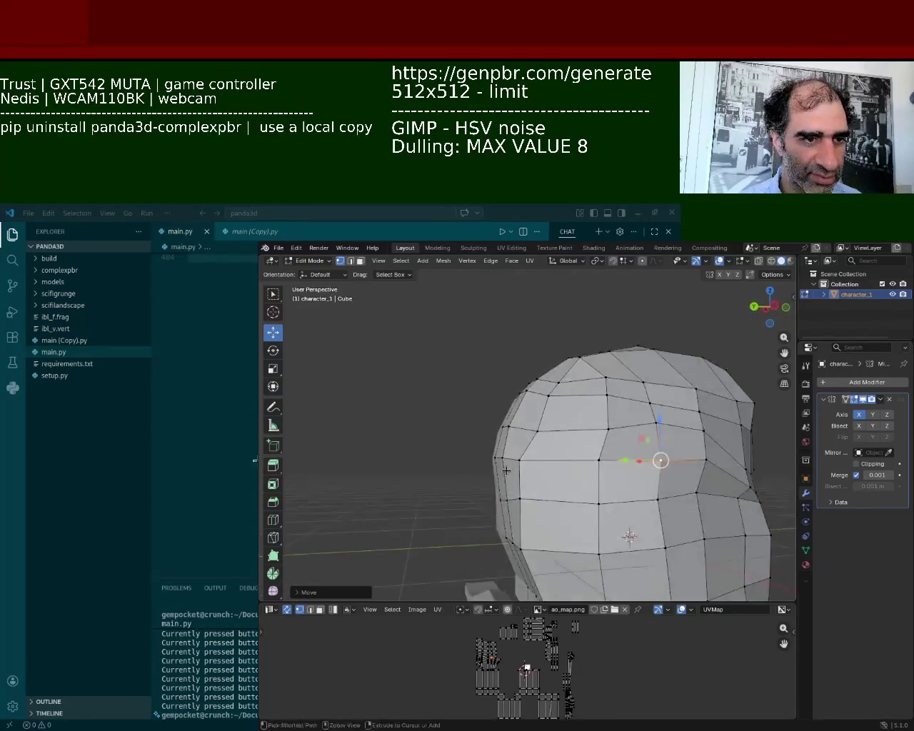
- Shift a side-of-head vertex outward along X in three successive moves
{"action": "scroll", "coordinate": [506, 470], "scroll_direction": "up", "scroll_amount": 3}
{"action": "left_click", "coordinate": [513, 477]}
{"action": "key", "text": "g"}
{"action": "key", "text": "x"}
{"action": "left_click", "coordinate": [512, 532]}
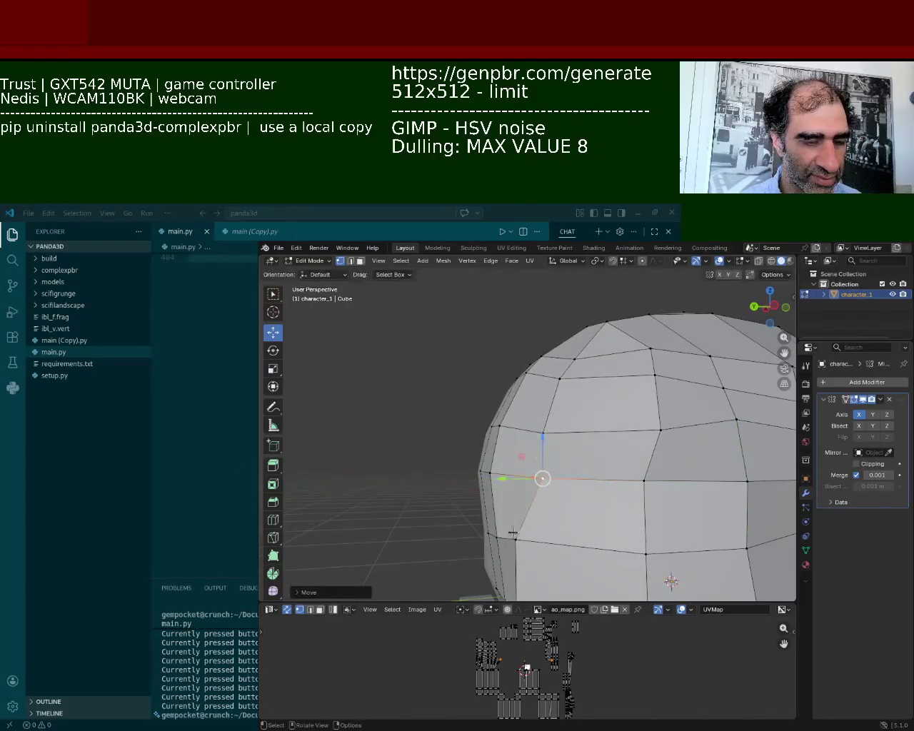
{"action": "mouse_move", "coordinate": [512, 532]}
{"action": "middle_mouse_down"}
{"action": "mouse_move", "coordinate": [573, 394]}
{"action": "mouse_move", "coordinate": [510, 465]}
{"action": "mouse_move", "coordinate": [523, 498]}
{"action": "middle_mouse_up"}
{"action": "key", "text": "g"}
{"action": "key", "text": "x"}
{"action": "left_click", "coordinate": [579, 435]}
{"action": "key", "text": "g"}
{"action": "key", "text": "x"}
{"action": "left_click", "coordinate": [499, 507]}
- Raise the neighbouring vertex slightly along Z, then push it along X
{"action": "left_click", "coordinate": [506, 514]}
{"action": "key", "text": "g"}
{"action": "key", "text": "z"}
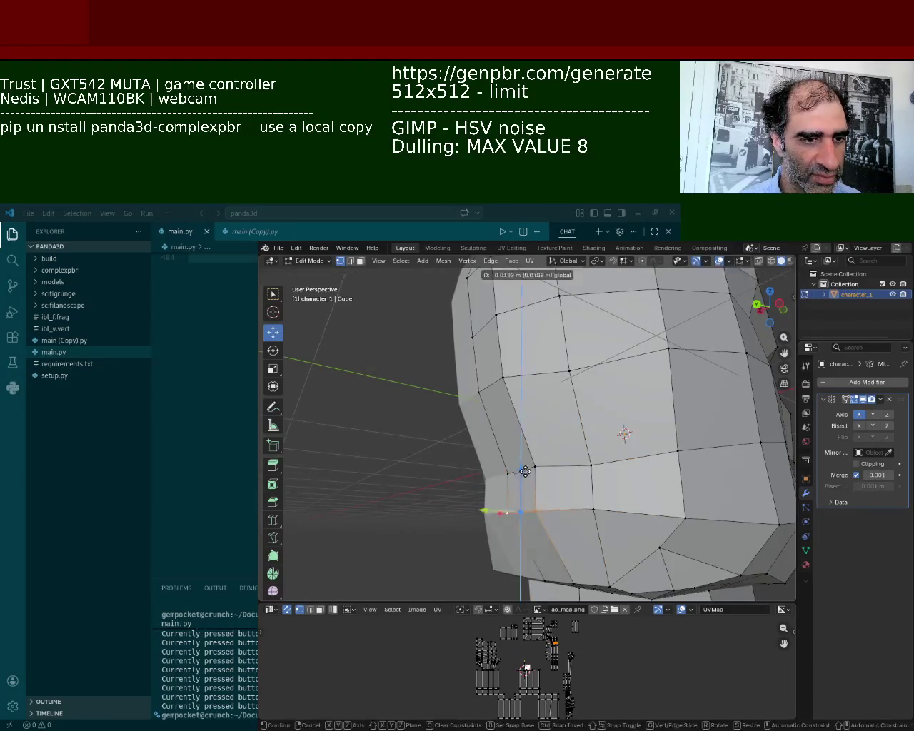
{"action": "left_click", "coordinate": [507, 502]}
{"action": "key", "text": "g"}
{"action": "key", "text": "y"}
{"action": "key", "text": "x"}
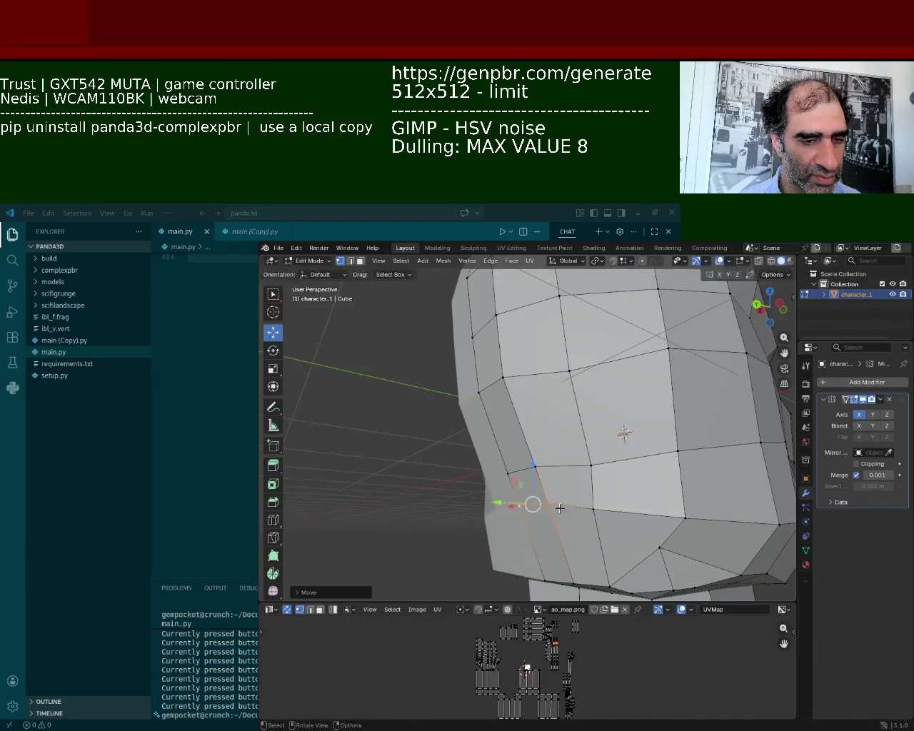
{"action": "left_click", "coordinate": [679, 516]}
{"action": "mouse_move", "coordinate": [679, 516]}
{"action": "middle_mouse_down"}
{"action": "mouse_move", "coordinate": [719, 514]}
{"action": "mouse_move", "coordinate": [548, 394]}
{"action": "mouse_move", "coordinate": [513, 387]}
{"action": "middle_mouse_up"}
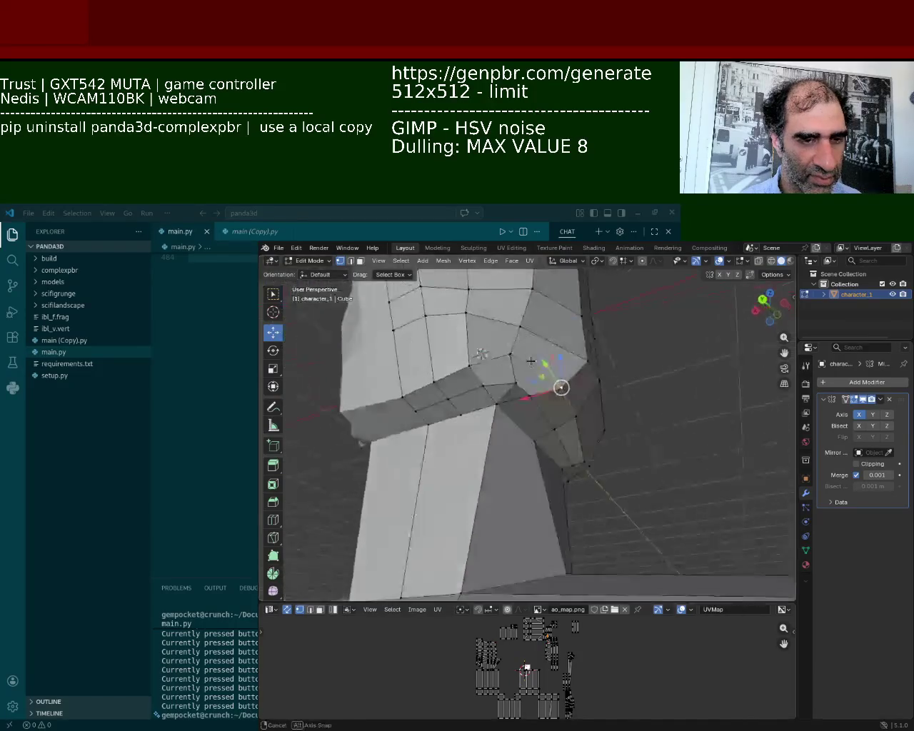
- Select two vertices near the jaw edge and raise them along Z
{"action": "left_click", "coordinate": [509, 354]}
{"action": "left_click", "coordinate": [473, 358]}
{"action": "left_click", "coordinate": [414, 391]}
{"action": "left_click", "coordinate": [467, 359]}
{"action": "left_click", "coordinate": [507, 352], "text": "shift"}
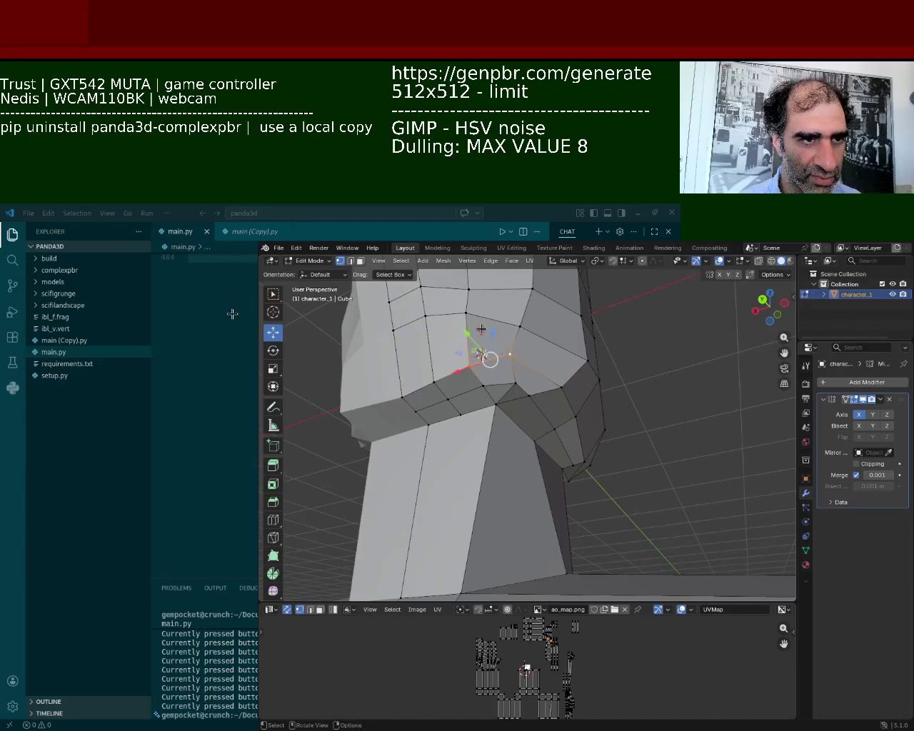
{"action": "left_click_drag", "start_coordinate": [469, 333], "coordinate": [495, 322]}
{"action": "mouse_move", "coordinate": [447, 378]}
{"action": "middle_mouse_down"}
{"action": "mouse_move", "coordinate": [469, 412]}
{"action": "mouse_move", "coordinate": [508, 343]}
{"action": "middle_mouse_up"}
{"action": "left_click_drag", "start_coordinate": [511, 332], "coordinate": [514, 312]}
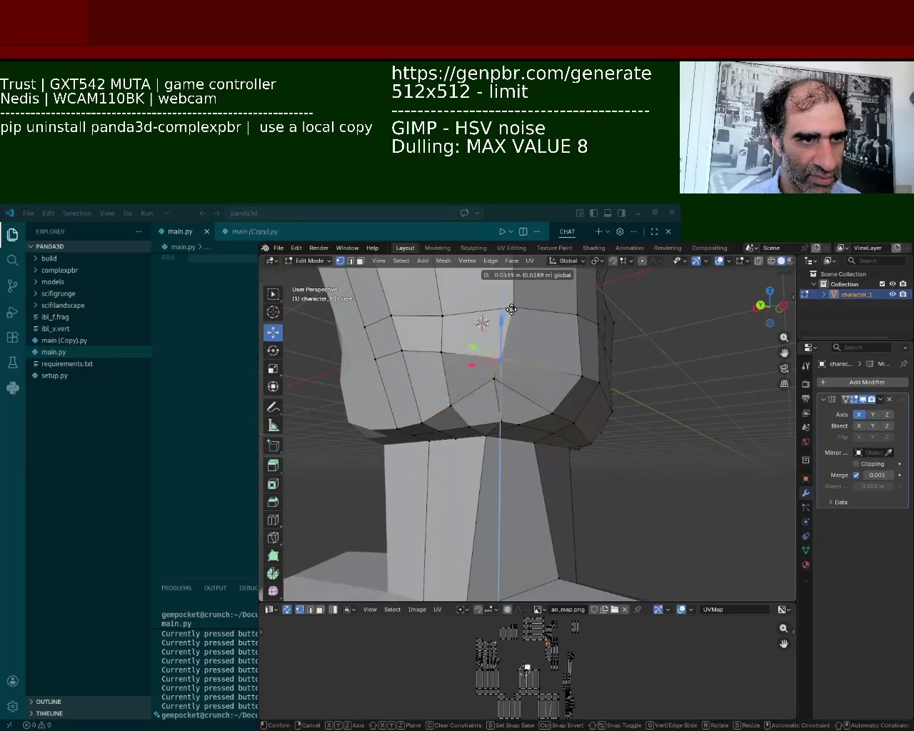
- Raise the vertex at the right edge of the jaw along Z
{"action": "left_click", "coordinate": [581, 376]}
{"action": "left_click_drag", "start_coordinate": [592, 374], "coordinate": [590, 312]}
{"action": "scroll", "coordinate": [465, 341], "scroll_direction": "up", "scroll_amount": 3}
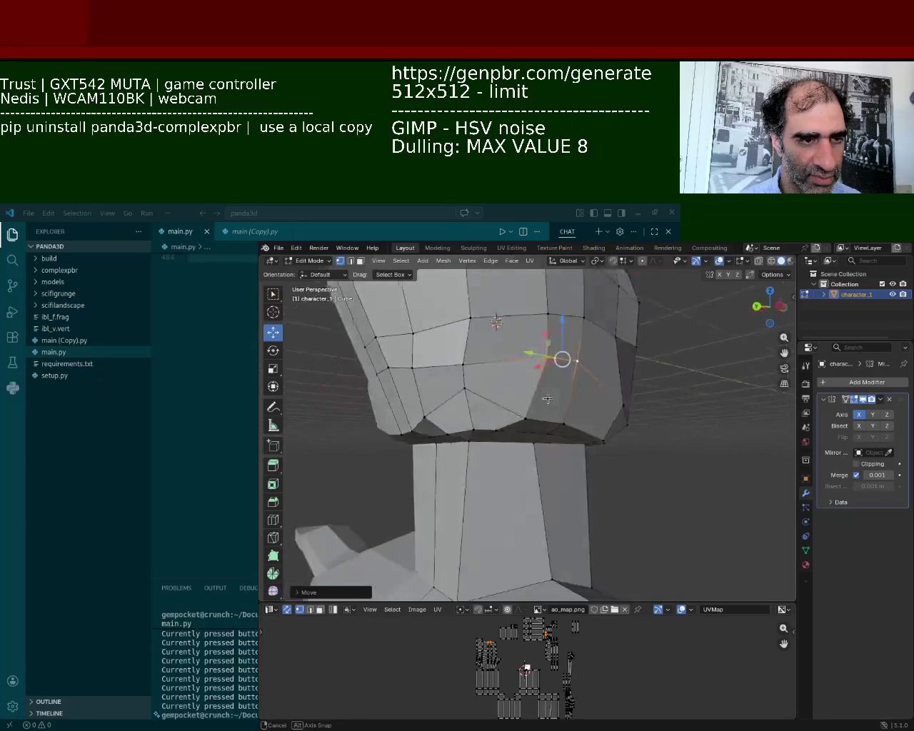
{"action": "scroll", "coordinate": [465, 341], "scroll_direction": "up", "scroll_amount": 3}
{"action": "scroll", "coordinate": [464, 341], "scroll_direction": "down", "scroll_amount": 3}
{"action": "scroll", "coordinate": [465, 341], "scroll_direction": "down", "scroll_amount": 3}
- Slide the jaw vertex sideways along X to refine the chin outline
{"action": "middle_click_drag", "start_coordinate": [465, 342], "coordinate": [479, 383]}
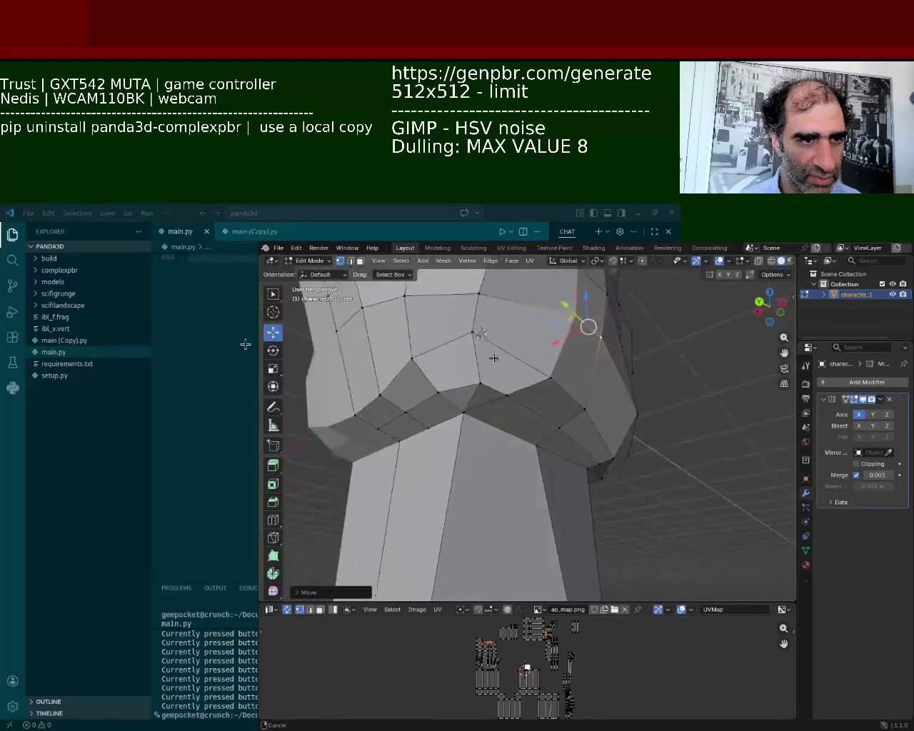
{"action": "left_click_drag", "start_coordinate": [447, 390], "coordinate": [469, 389]}
{"action": "mouse_move", "coordinate": [469, 389]}
{"action": "middle_mouse_down"}
{"action": "mouse_move", "coordinate": [460, 403]}
{"action": "mouse_move", "coordinate": [469, 413]}
{"action": "mouse_move", "coordinate": [482, 360]}
{"action": "mouse_move", "coordinate": [463, 411]}
{"action": "mouse_move", "coordinate": [532, 379]}
{"action": "mouse_move", "coordinate": [539, 364]}
{"action": "mouse_move", "coordinate": [528, 364]}
{"action": "mouse_move", "coordinate": [561, 370]}
{"action": "mouse_move", "coordinate": [555, 414]}
{"action": "middle_mouse_up"}
{"action": "scroll", "coordinate": [546, 350], "scroll_direction": "up", "scroll_amount": 5}
- Raise two mouth vertices along Z
{"action": "scroll", "coordinate": [528, 364], "scroll_direction": "down", "scroll_amount": 4}
{"action": "scroll", "coordinate": [561, 370], "scroll_direction": "up", "scroll_amount": 3}
{"action": "scroll", "coordinate": [561, 370], "scroll_direction": "down", "scroll_amount": 2}
{"action": "left_click", "coordinate": [555, 414]}
{"action": "key", "text": "g"}
{"action": "key", "text": "z"}
{"action": "left_click", "coordinate": [557, 352]}
{"action": "left_click", "coordinate": [620, 344]}
{"action": "key", "text": "g"}
{"action": "key", "text": "z"}
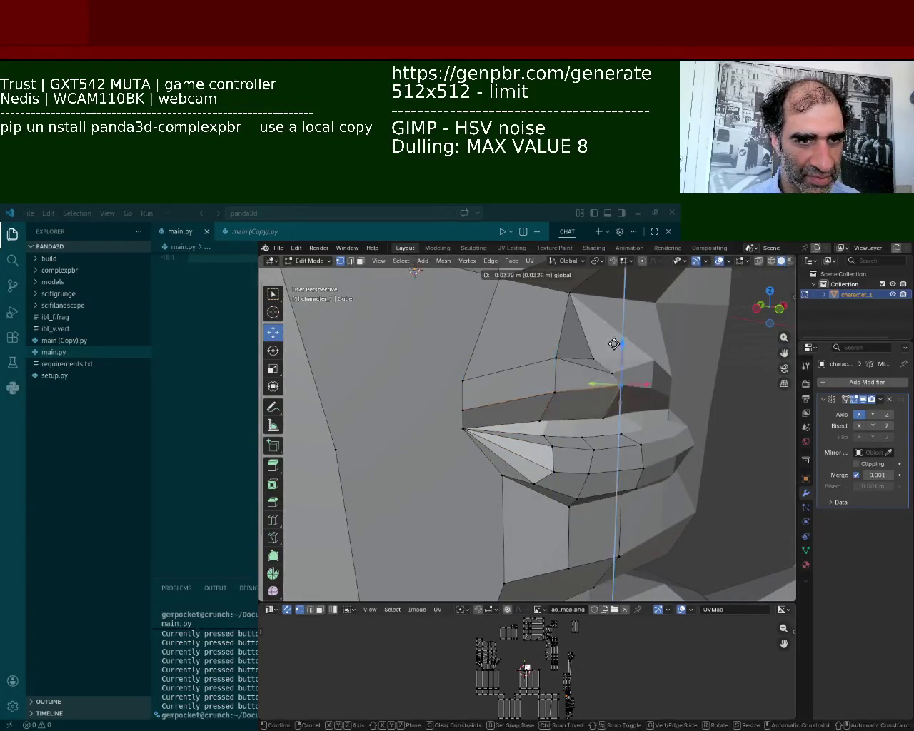
{"action": "left_click", "coordinate": [612, 347]}
- Lower a vertex on the lower part of the mouth along Z
{"action": "mouse_move", "coordinate": [612, 348]}
{"action": "middle_mouse_down"}
{"action": "mouse_move", "coordinate": [578, 393]}
{"action": "mouse_move", "coordinate": [593, 389]}
{"action": "mouse_move", "coordinate": [466, 366]}
{"action": "mouse_move", "coordinate": [544, 376]}
{"action": "middle_mouse_up"}
{"action": "left_click", "coordinate": [602, 385]}
{"action": "key", "text": "g"}
{"action": "key", "text": "z"}
{"action": "left_click", "coordinate": [608, 352]}
{"action": "scroll", "coordinate": [466, 366], "scroll_direction": "up", "scroll_amount": 3}
{"action": "middle_click_drag", "start_coordinate": [527, 383], "coordinate": [460, 384]}
{"action": "left_click", "coordinate": [460, 384]}
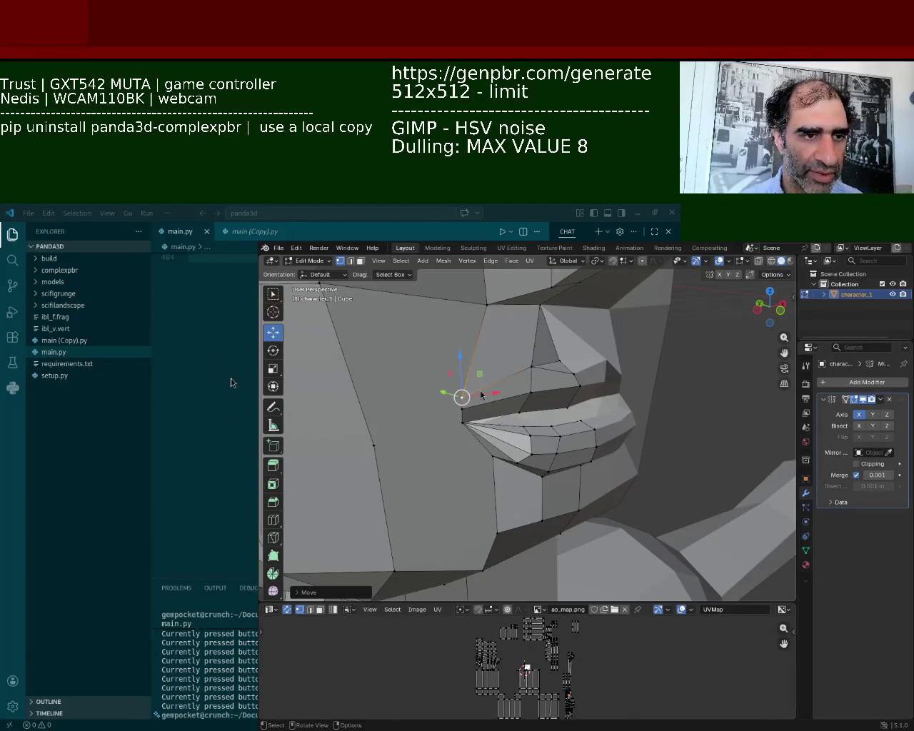
- Shift the vertex below the lower lip sideways along X
{"action": "middle_click_drag", "start_coordinate": [452, 531], "coordinate": [451, 471]}
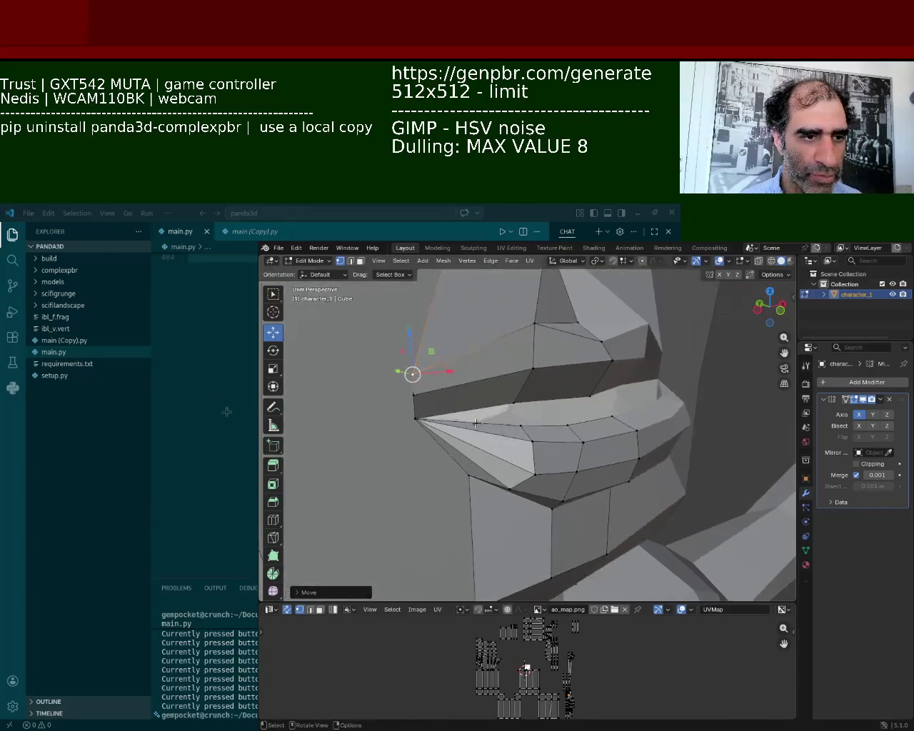
{"action": "left_click", "coordinate": [477, 482]}
{"action": "left_click", "coordinate": [415, 419]}
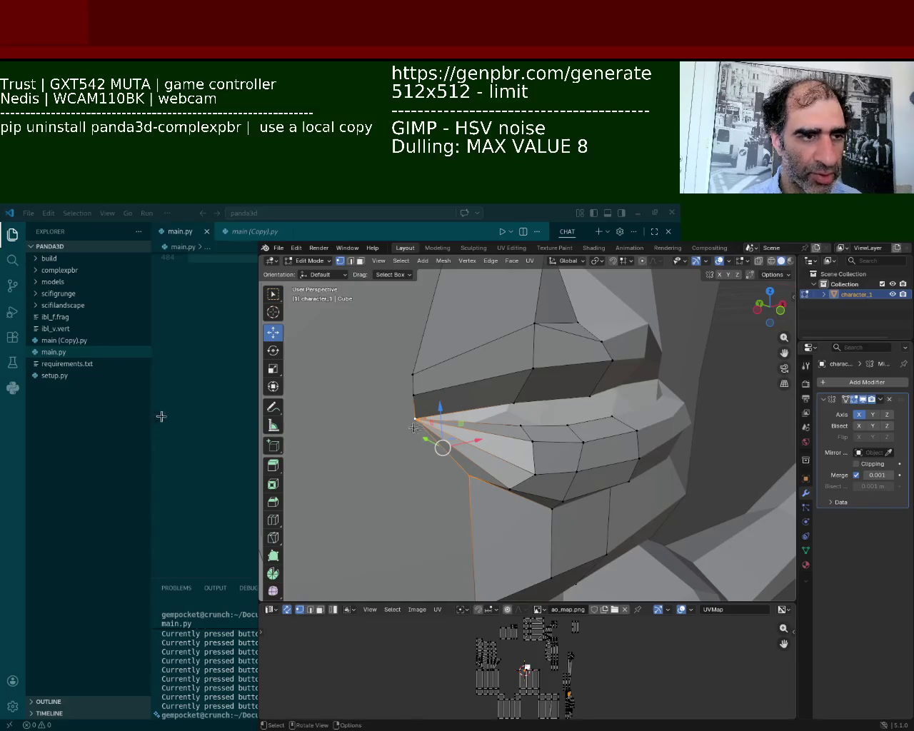
{"action": "left_click", "coordinate": [464, 476]}
{"action": "key", "text": "g"}
{"action": "key", "text": "x"}
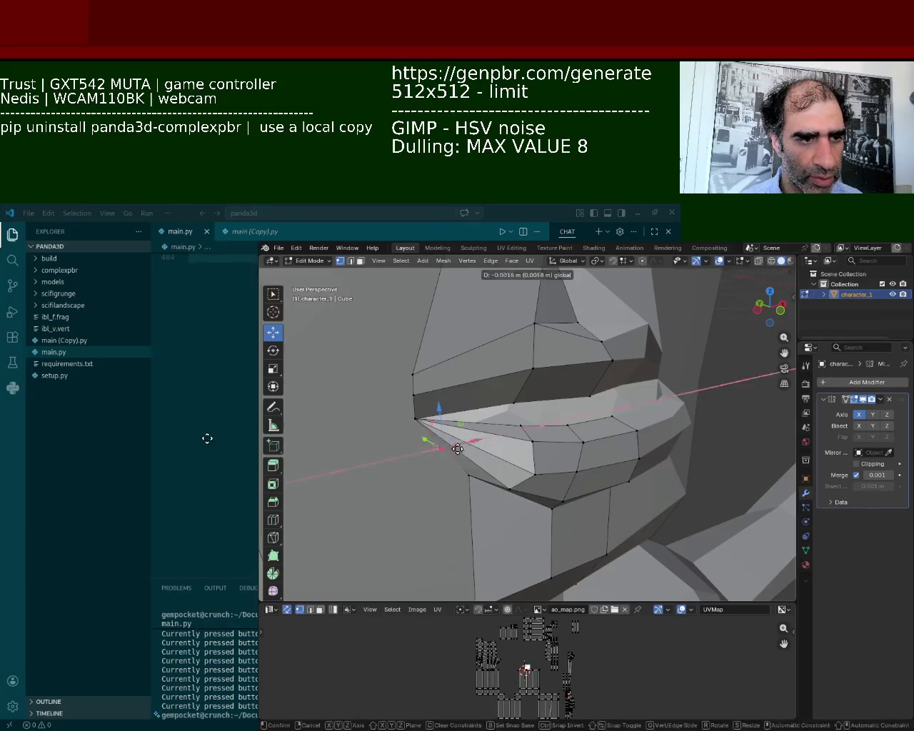
{"action": "left_click", "coordinate": [447, 467]}
- Pull a nearby lower-lip vertex into a new position
{"action": "left_click", "coordinate": [468, 477]}
{"action": "middle_click_drag", "start_coordinate": [471, 484], "coordinate": [472, 439]}
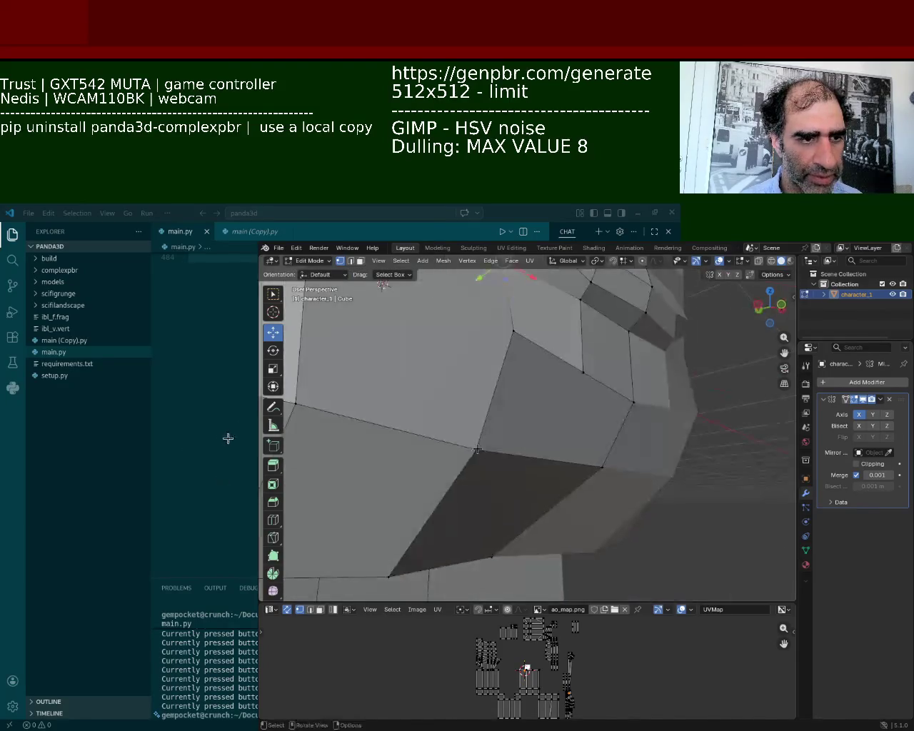
{"action": "left_click_drag", "start_coordinate": [479, 335], "coordinate": [480, 350]}
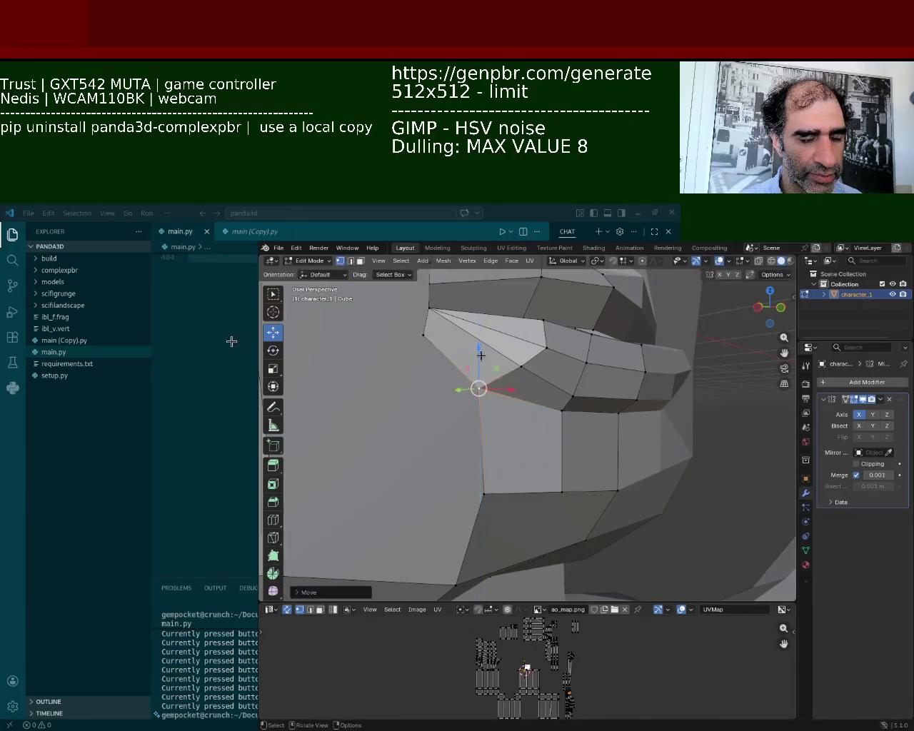
{"action": "middle_click_drag", "start_coordinate": [481, 350], "coordinate": [475, 400]}
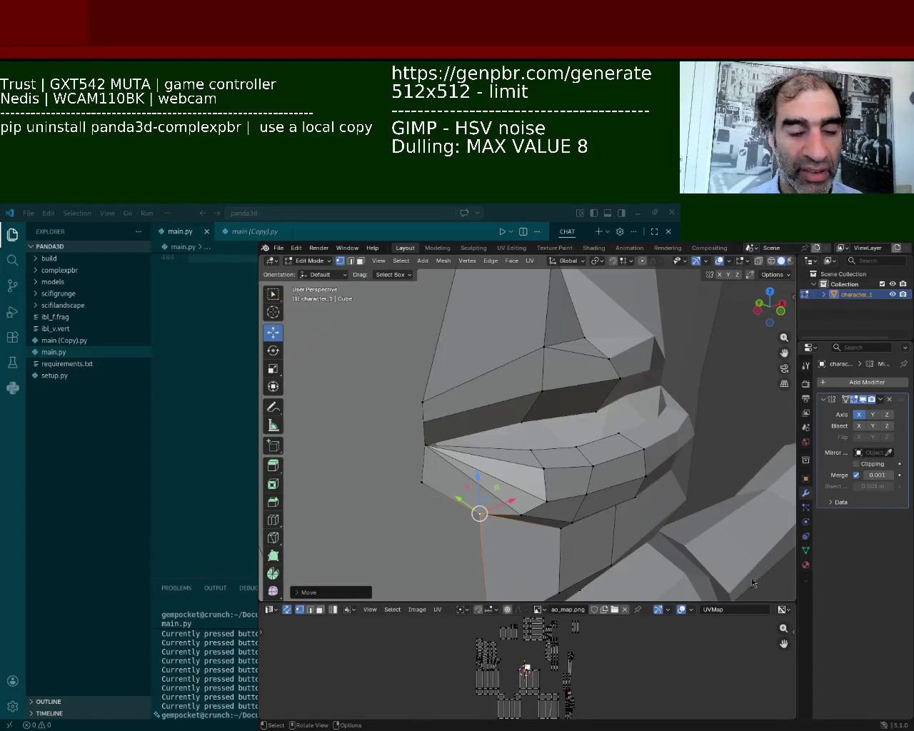
- Slide the mouth-corner vertex sideways along X
{"action": "middle_click_drag", "start_coordinate": [548, 471], "coordinate": [500, 458]}
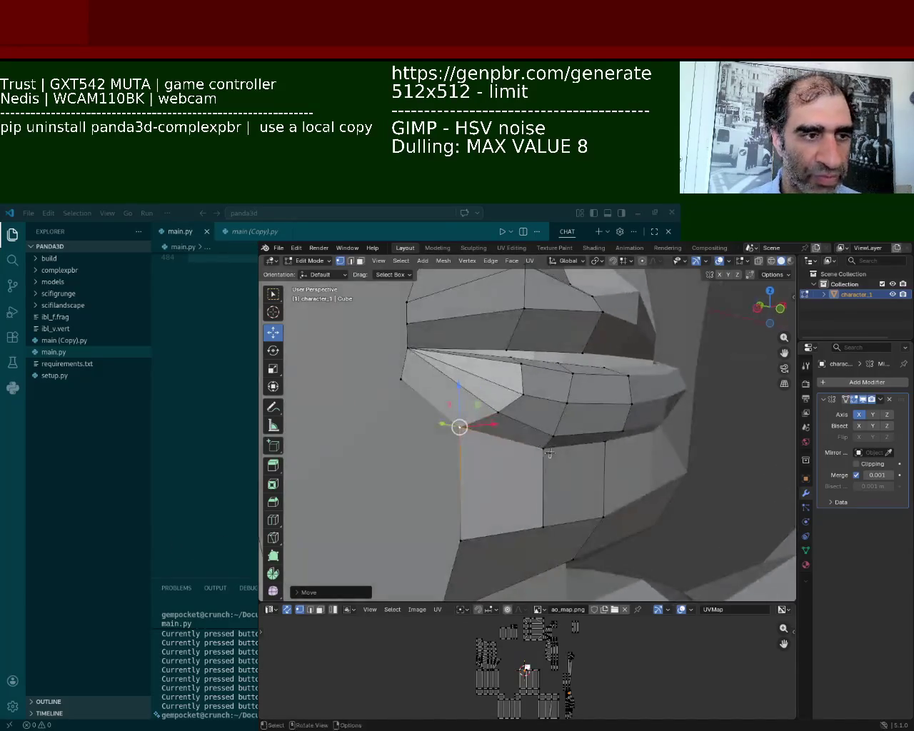
{"action": "key", "text": "g"}
{"action": "key", "text": "x"}
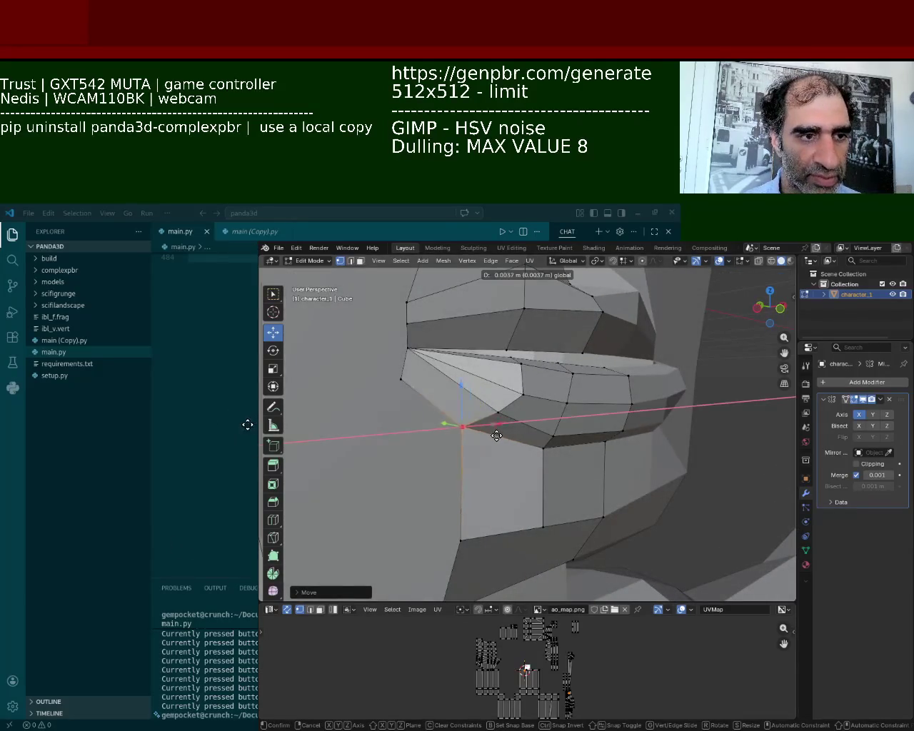
{"action": "left_click", "coordinate": [495, 432]}
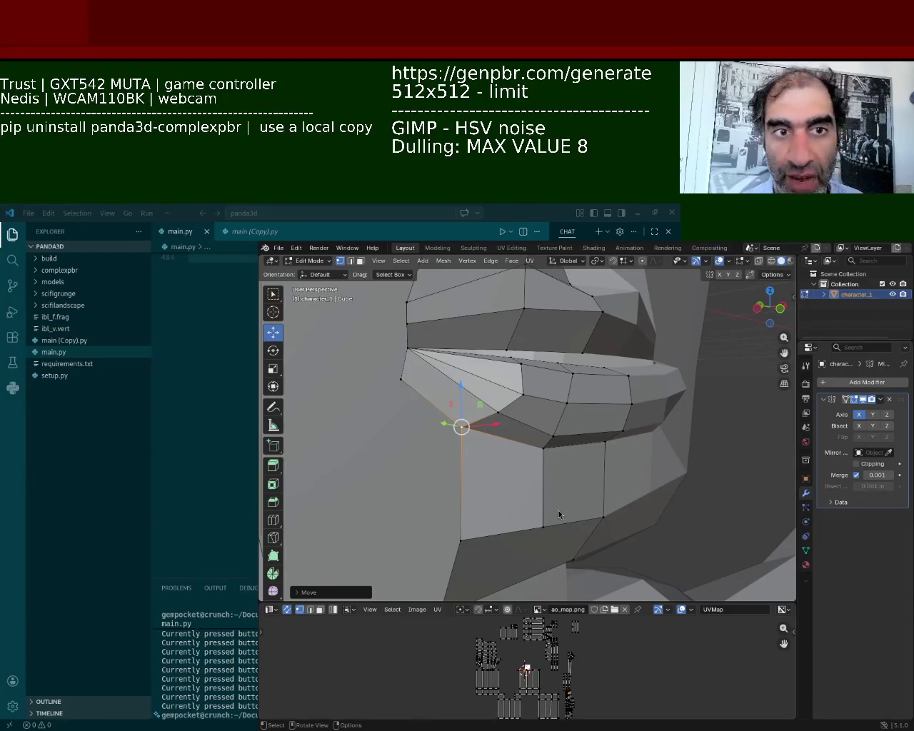
- Move the centre upper-lip vertices vertically, pulling the one left of the triangle down
{"action": "mouse_move", "coordinate": [440, 534]}
{"action": "middle_mouse_down"}
{"action": "mouse_move", "coordinate": [524, 447]}
{"action": "mouse_move", "coordinate": [468, 473]}
{"action": "mouse_move", "coordinate": [564, 447]}
{"action": "middle_mouse_up"}
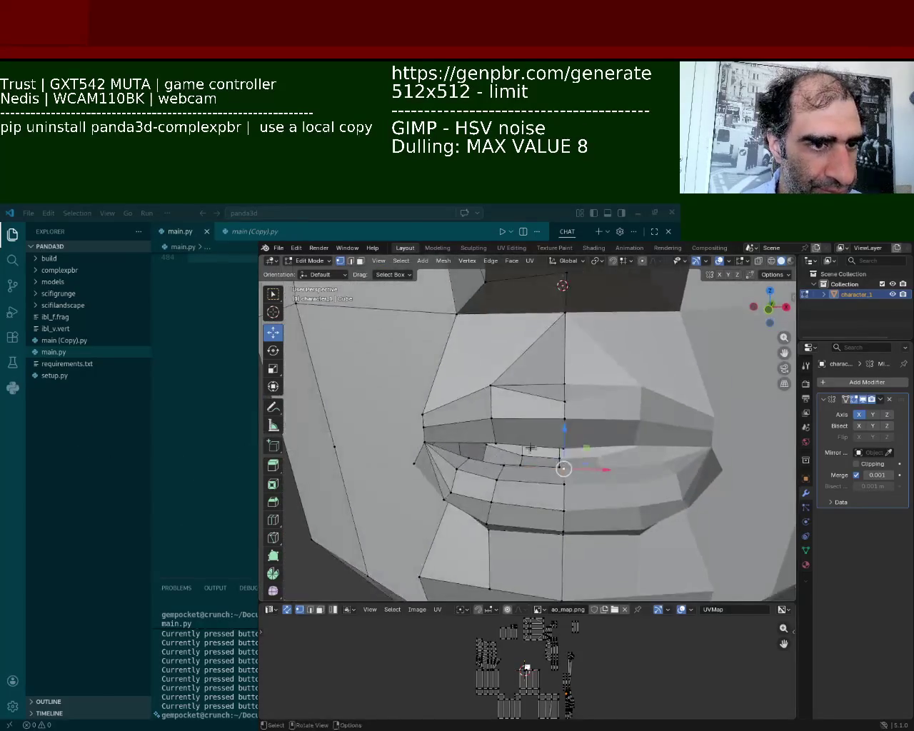
{"action": "left_click_drag", "start_coordinate": [563, 425], "coordinate": [564, 409]}
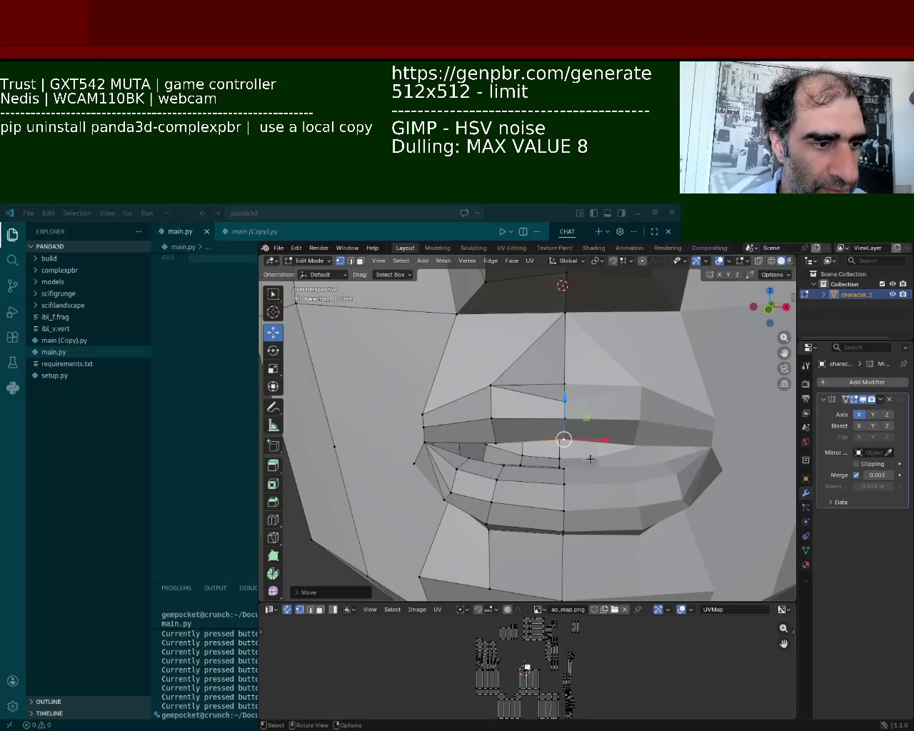
{"action": "scroll", "coordinate": [449, 553], "scroll_direction": "up", "scroll_amount": 3}
{"action": "mouse_move", "coordinate": [449, 553]}
{"action": "middle_mouse_down"}
{"action": "mouse_move", "coordinate": [600, 369]}
{"action": "mouse_move", "coordinate": [617, 333]}
{"action": "mouse_move", "coordinate": [462, 437]}
{"action": "middle_mouse_up"}
{"action": "mouse_move", "coordinate": [466, 407]}
{"action": "left_mouse_down"}
{"action": "mouse_move", "coordinate": [460, 424]}
{"action": "mouse_move", "coordinate": [579, 434]}
{"action": "left_mouse_up"}
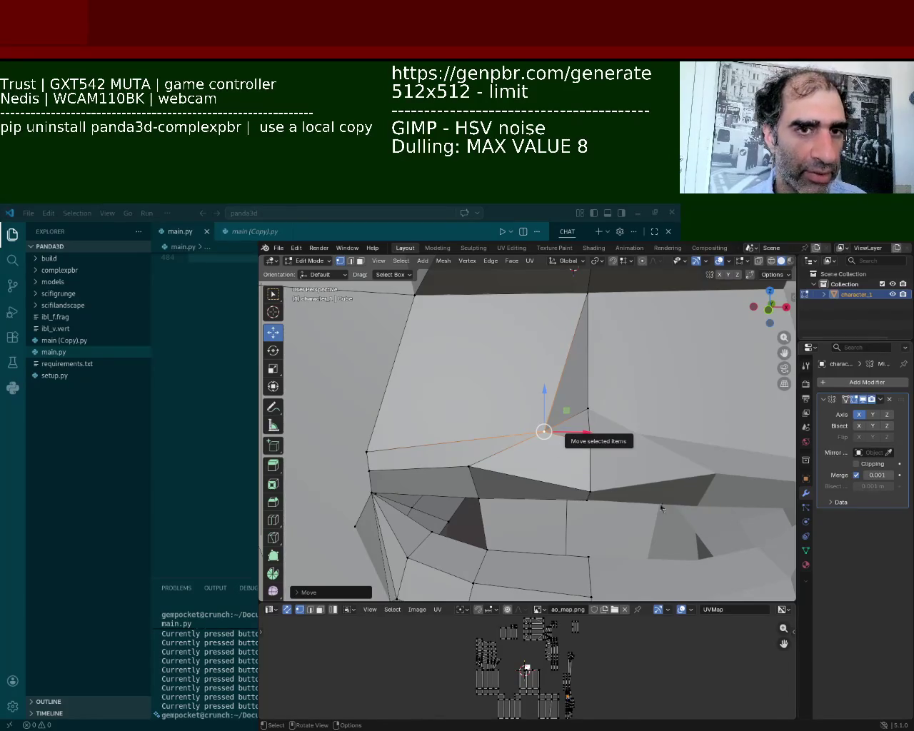
{"action": "mouse_move", "coordinate": [544, 431]}
{"action": "left_mouse_down"}
{"action": "mouse_move", "coordinate": [621, 438]}
{"action": "mouse_move", "coordinate": [597, 429]}
{"action": "left_mouse_up"}
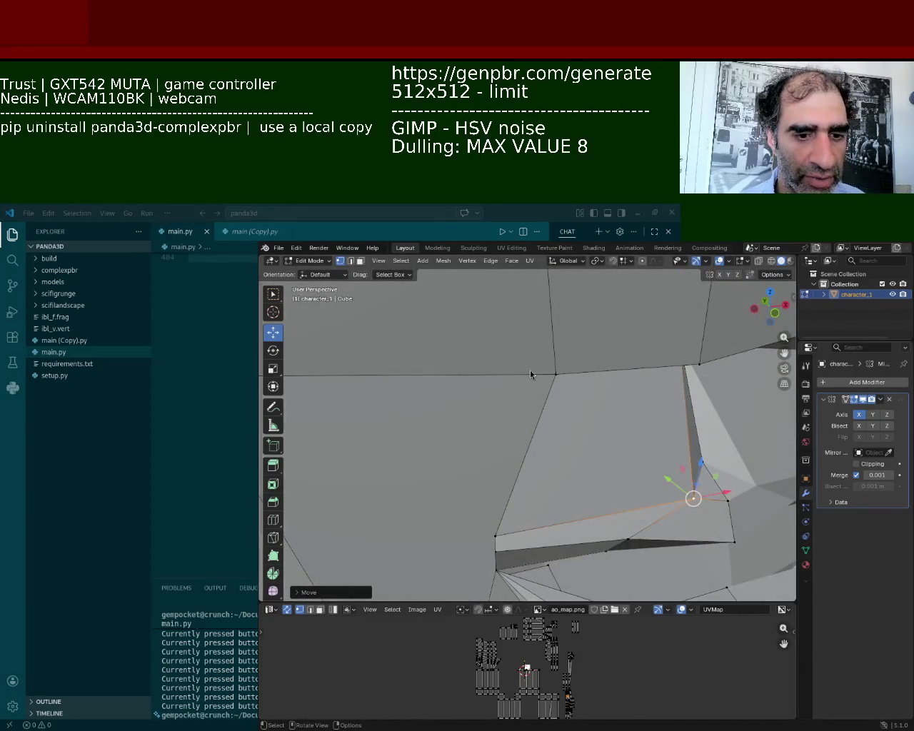
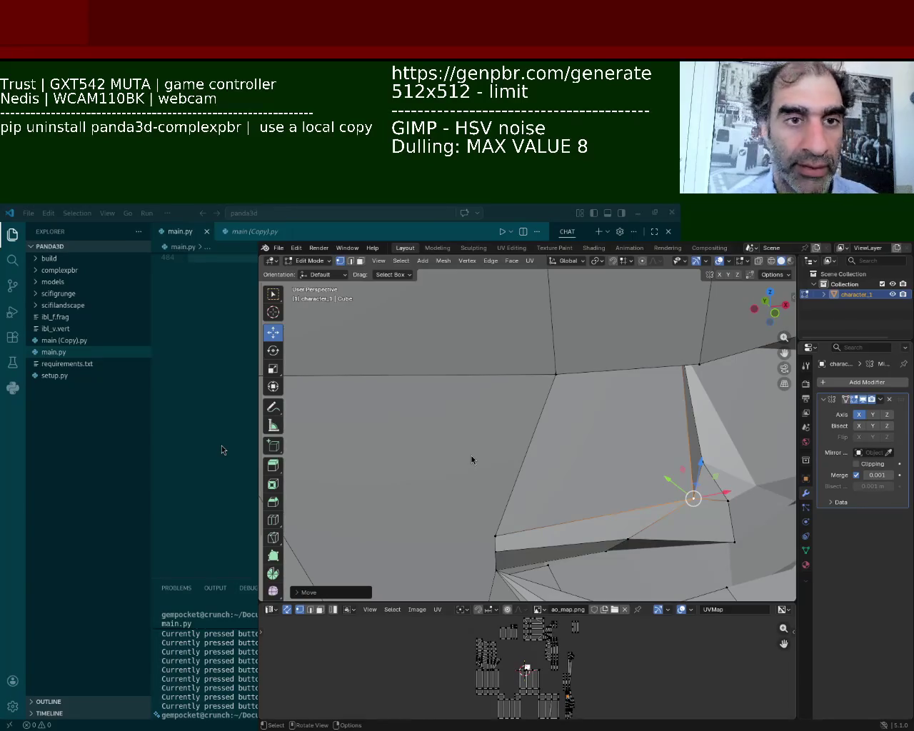
- Subdivide the selected edge along the nose ridge to add vertices
{"action": "mouse_move", "coordinate": [514, 485]}
{"action": "middle_mouse_down", "text": "shift"}
{"action": "mouse_move", "coordinate": [556, 387]}
{"action": "mouse_move", "coordinate": [545, 405]}
{"action": "mouse_move", "coordinate": [590, 442]}
{"action": "mouse_move", "coordinate": [514, 363]}
{"action": "middle_mouse_up", "text": "shift"}
{"action": "left_click", "coordinate": [511, 363]}
{"action": "key", "text": "ctrl+e"}
{"action": "left_click", "coordinate": [541, 388]}
- Subdivide the top edges, then select a nose-ridge edge and the top vertex
{"action": "left_click", "coordinate": [571, 286]}
{"action": "key", "text": "ctrl+e"}
{"action": "left_click", "coordinate": [569, 288]}
{"action": "left_click", "coordinate": [604, 422]}
{"action": "left_click", "coordinate": [571, 289], "text": "shift"}
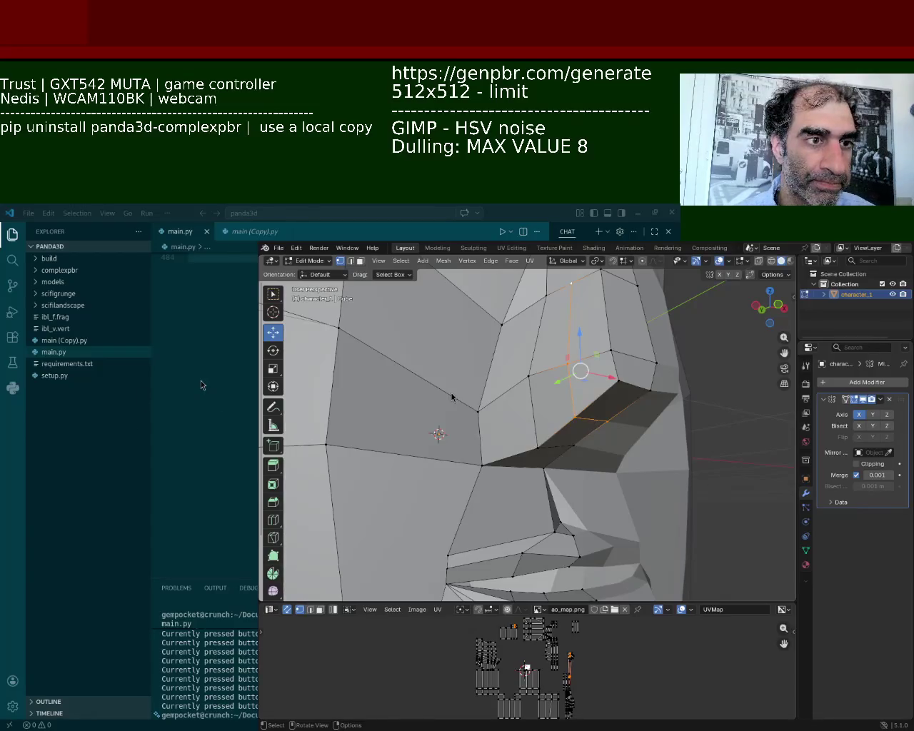
- Select a few cheek vertices and orbit to the cheek edge beside the eye
{"action": "mouse_move", "coordinate": [569, 378]}
{"action": "middle_mouse_down"}
{"action": "mouse_move", "coordinate": [583, 387]}
{"action": "mouse_move", "coordinate": [573, 418]}
{"action": "middle_mouse_up"}
{"action": "left_click", "coordinate": [569, 322]}
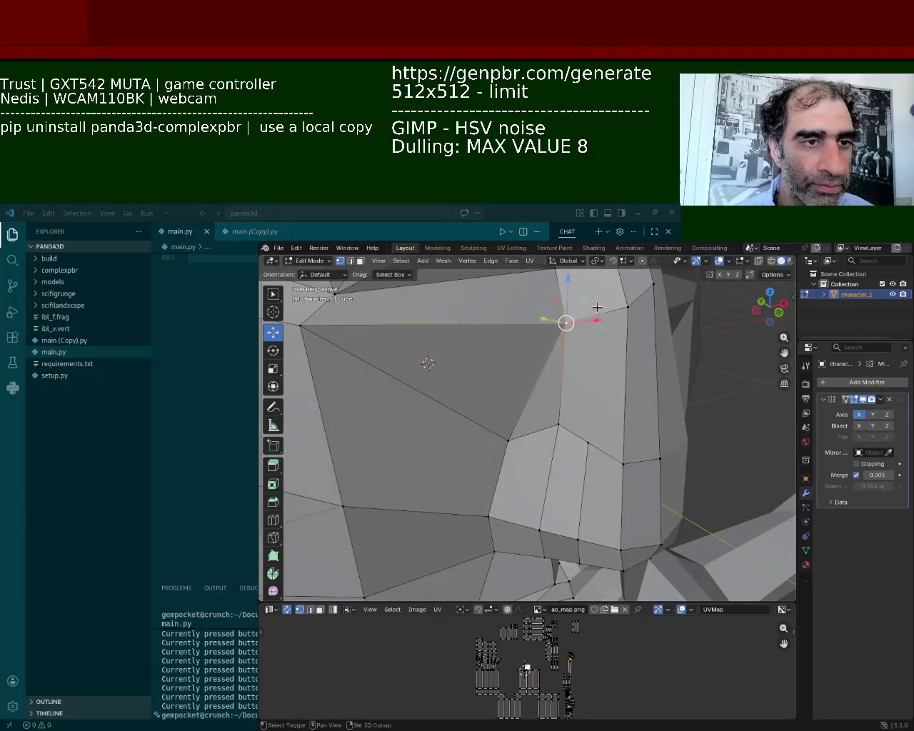
{"action": "left_click", "coordinate": [597, 307], "text": "shift"}
{"action": "left_click", "coordinate": [589, 457], "text": "shift"}
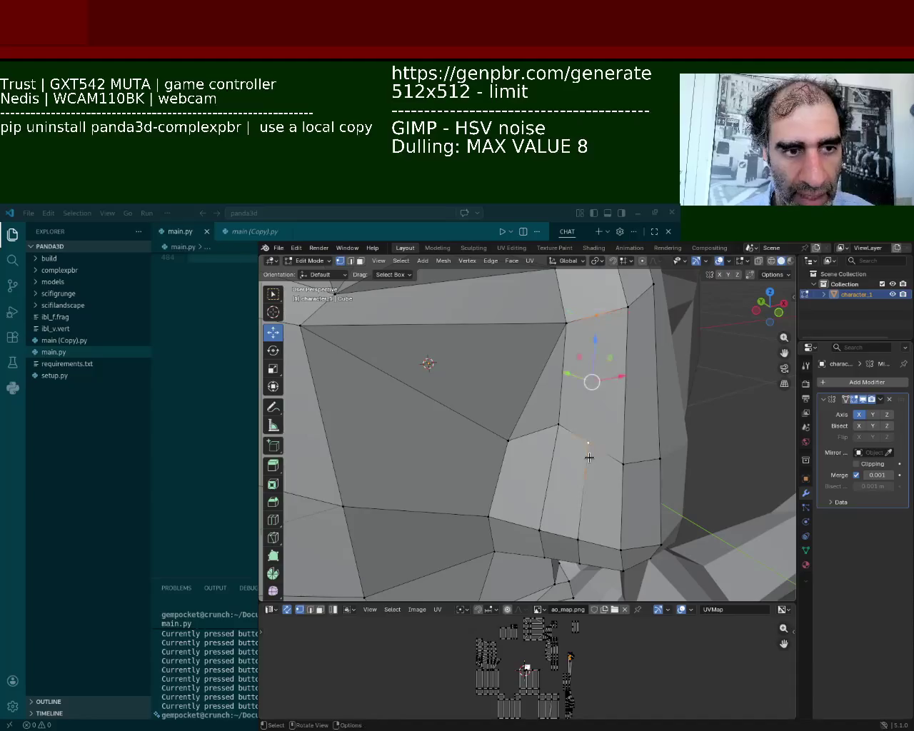
{"action": "middle_click_drag", "start_coordinate": [589, 457], "coordinate": [493, 401]}
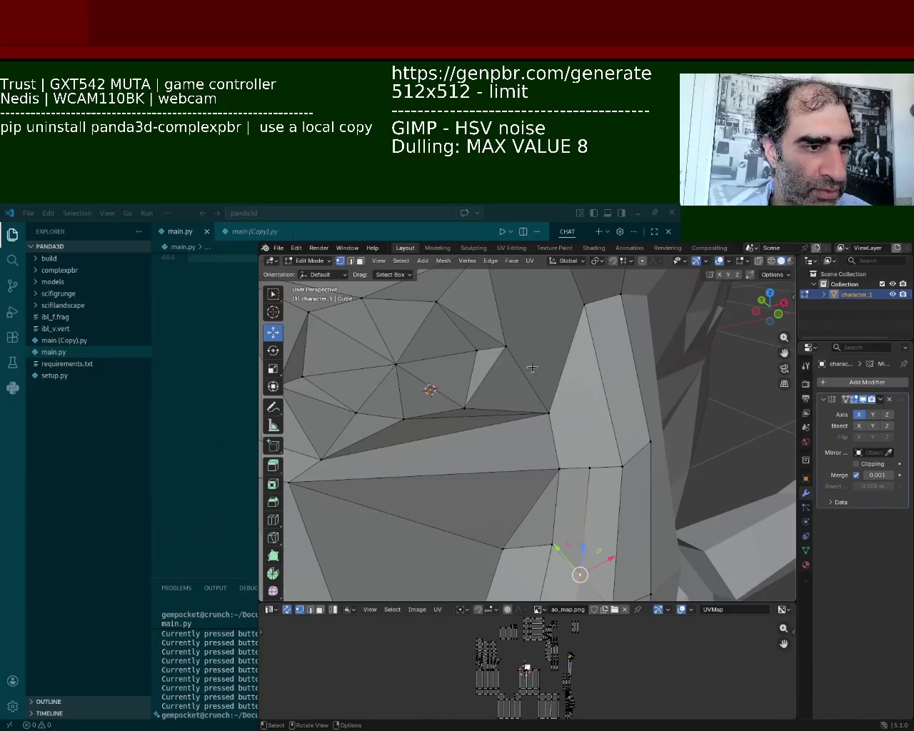
{"action": "left_click", "coordinate": [551, 403]}
- Subdivide the vertical cheek edge beside the eye and select its new middle vertex
{"action": "left_click", "coordinate": [584, 304], "text": "shift"}
{"action": "right_click", "coordinate": [582, 306]}
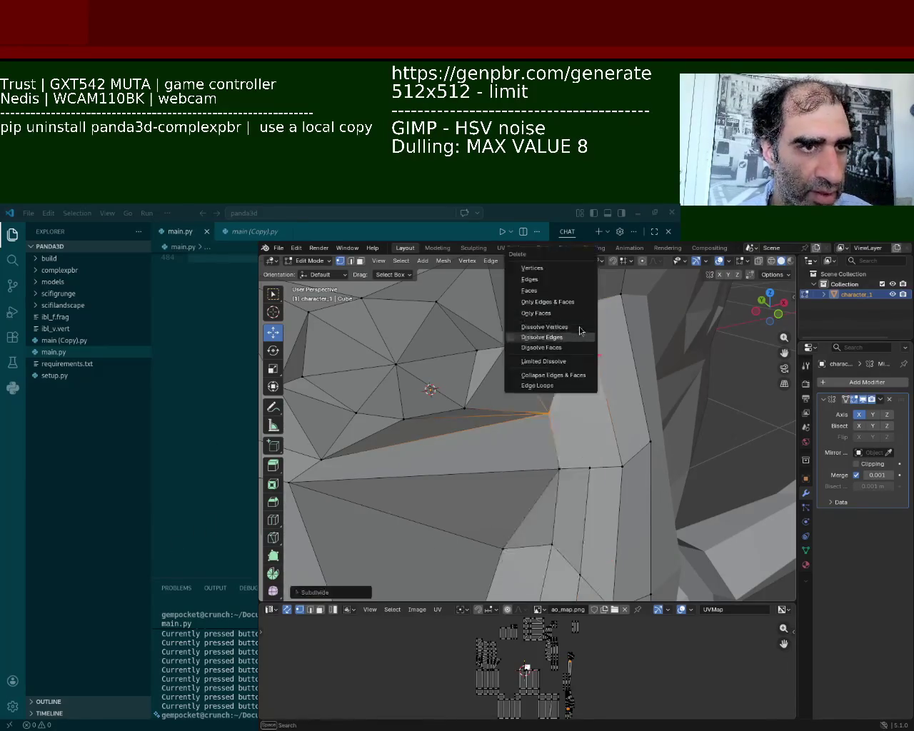
{"action": "left_click", "coordinate": [580, 339]}
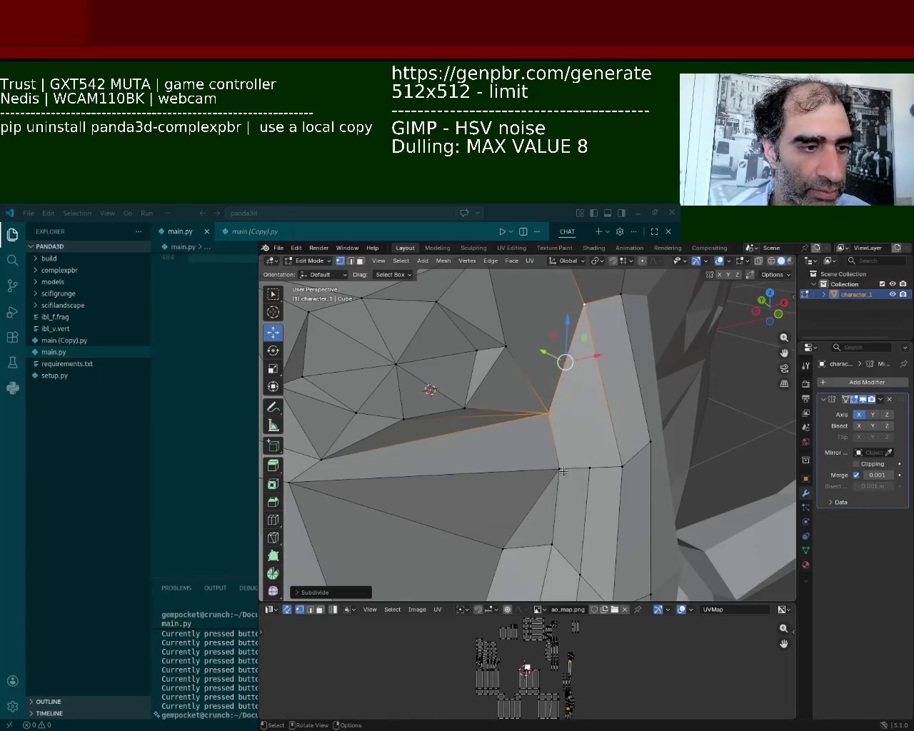
{"action": "left_click", "coordinate": [589, 467]}
{"action": "left_click", "coordinate": [565, 365], "text": "shift"}
{"action": "left_click", "coordinate": [564, 368]}
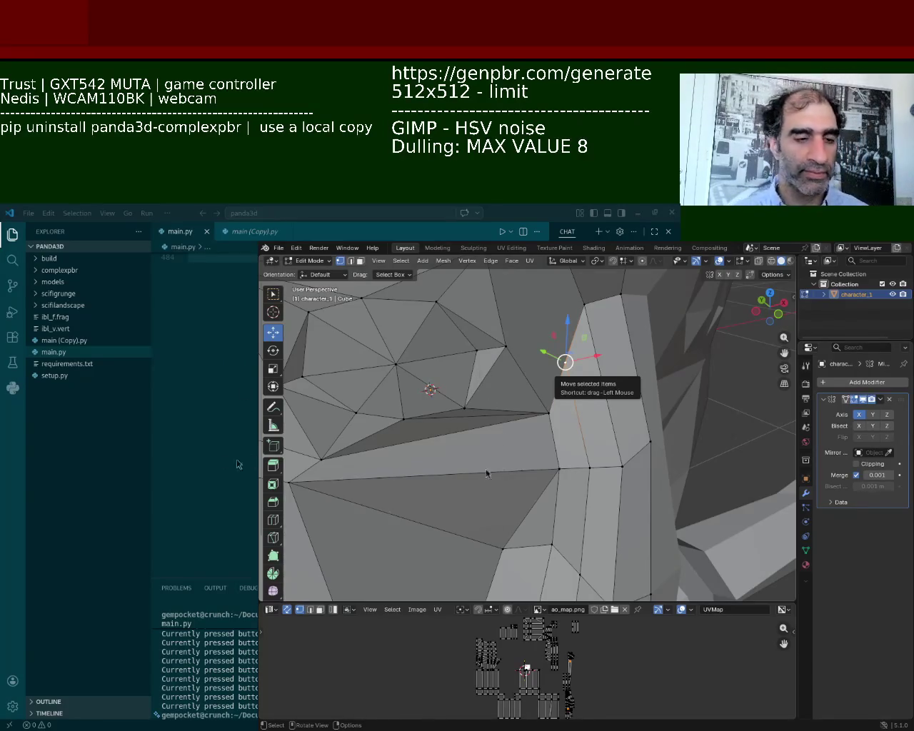
- Shift the new cheek vertex slightly along X, then move it along Z
{"action": "middle_click_drag", "start_coordinate": [402, 573], "coordinate": [526, 364]}
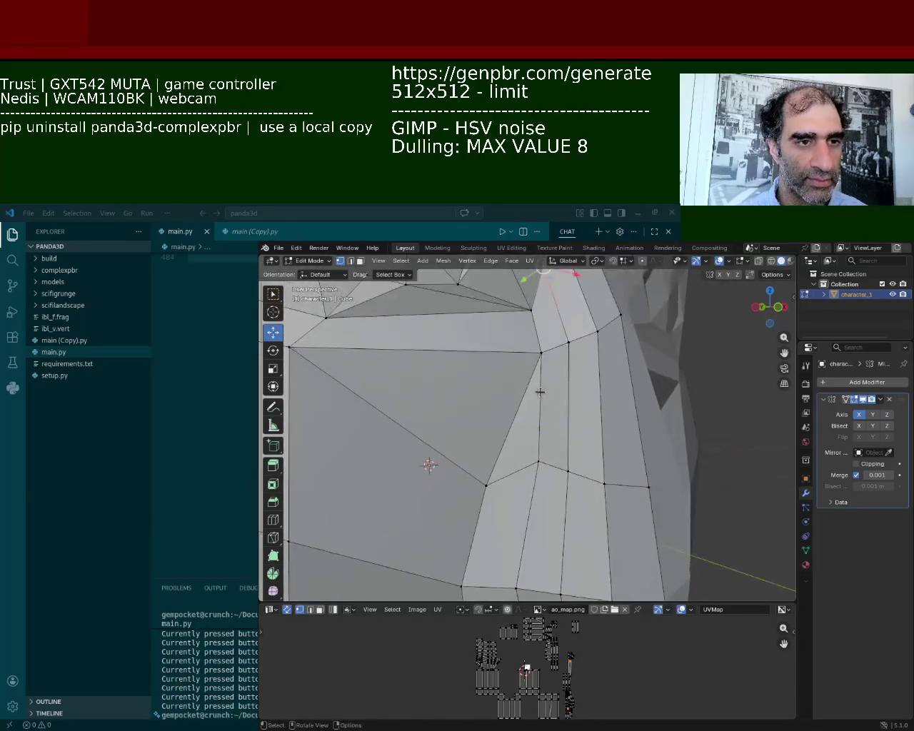
{"action": "left_click_drag", "start_coordinate": [575, 357], "coordinate": [563, 358]}
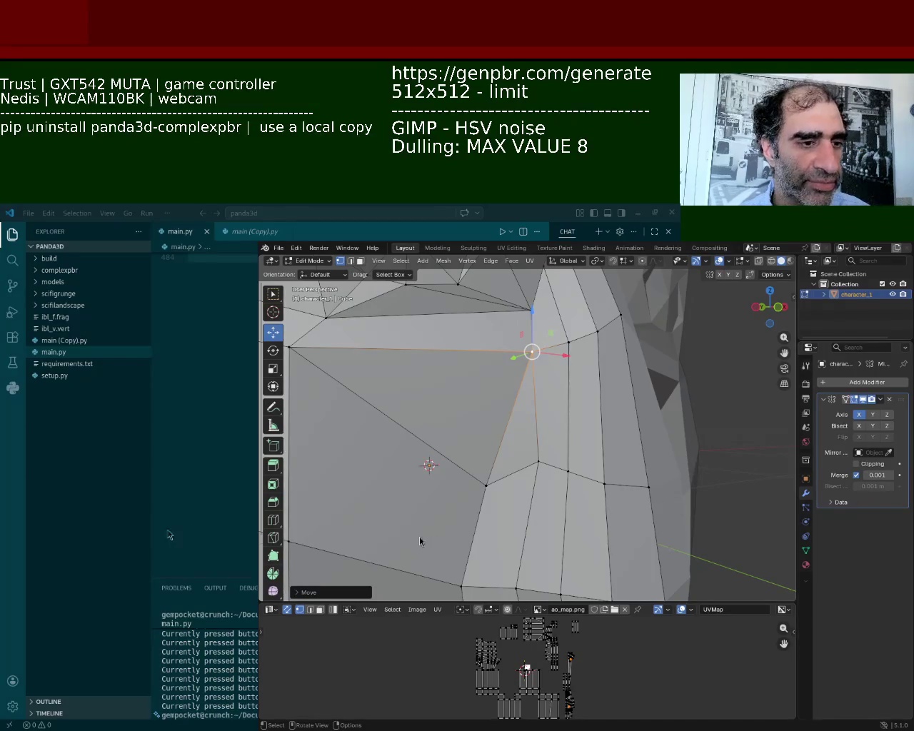
{"action": "mouse_move", "coordinate": [497, 411]}
{"action": "middle_mouse_down"}
{"action": "mouse_move", "coordinate": [543, 374]}
{"action": "mouse_move", "coordinate": [562, 401]}
{"action": "mouse_move", "coordinate": [506, 394]}
{"action": "middle_mouse_up"}
{"action": "key", "text": "g"}
{"action": "key", "text": "z"}
{"action": "left_click", "coordinate": [567, 359]}
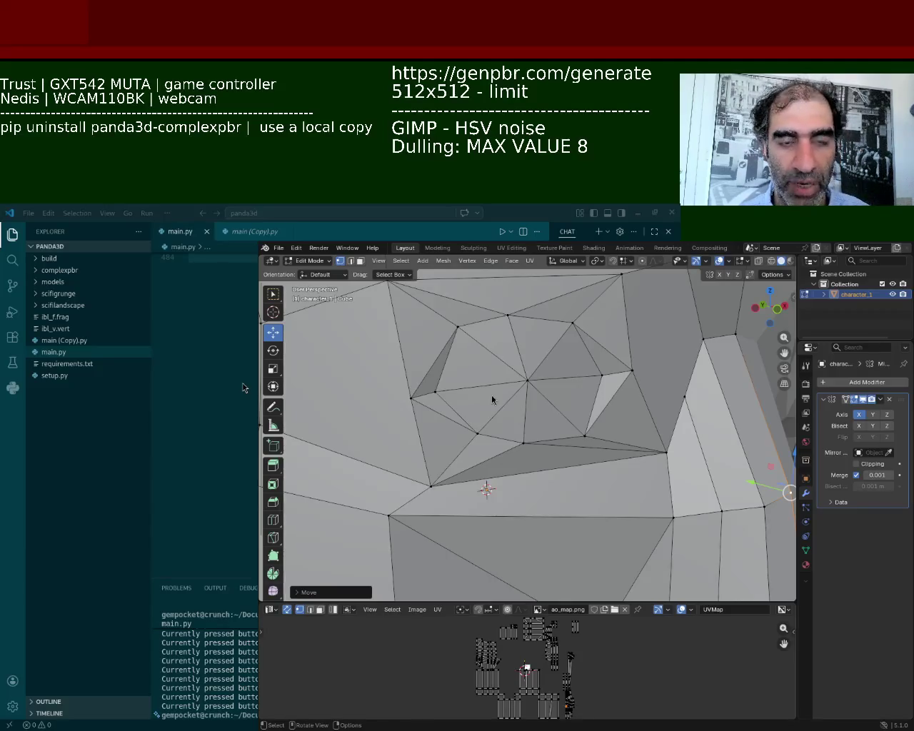
- Pull the left and right cheek vertices downward
{"action": "mouse_move", "coordinate": [508, 380]}
{"action": "middle_mouse_down"}
{"action": "mouse_move", "coordinate": [527, 397]}
{"action": "mouse_move", "coordinate": [608, 399]}
{"action": "middle_mouse_up"}
{"action": "left_click", "coordinate": [618, 380]}
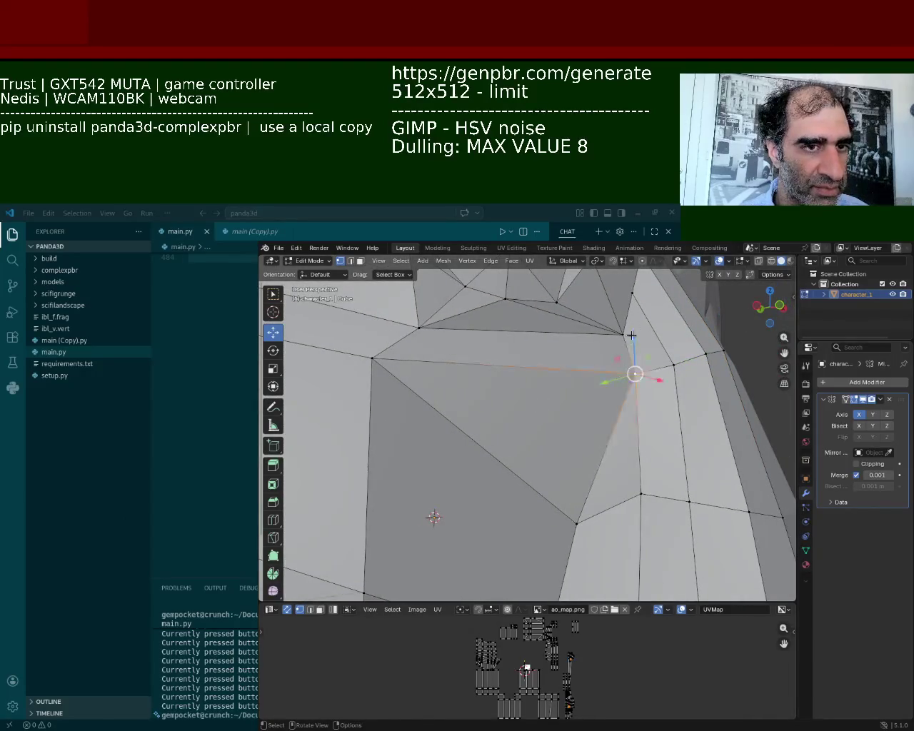
{"action": "left_click", "coordinate": [372, 357]}
{"action": "left_click_drag", "start_coordinate": [372, 357], "coordinate": [367, 430]}
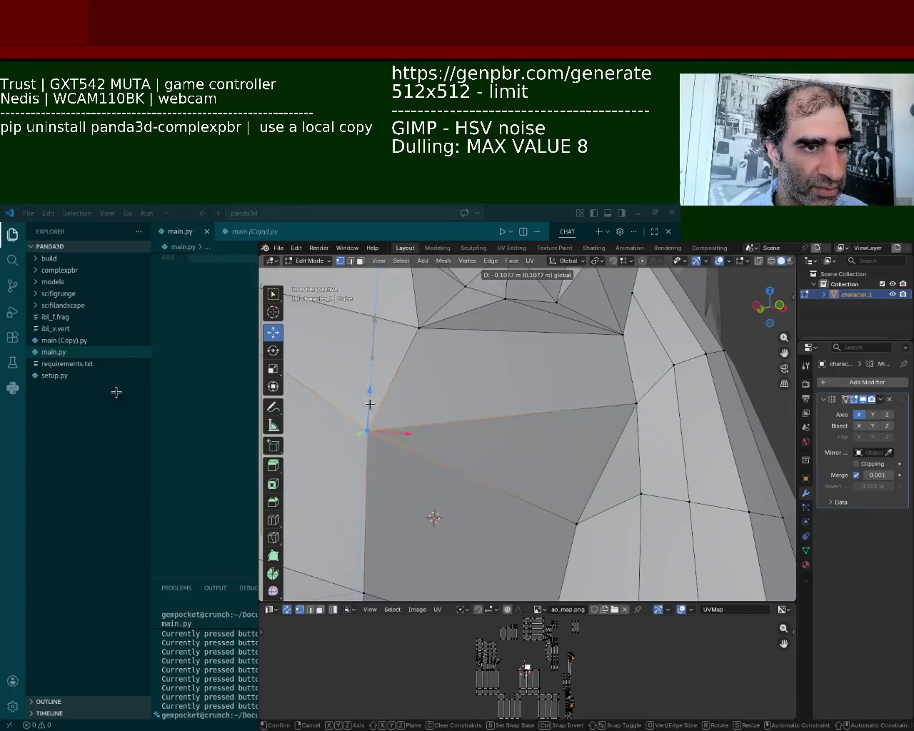
{"action": "left_click", "coordinate": [636, 404]}
{"action": "mouse_move", "coordinate": [636, 401]}
{"action": "left_mouse_down"}
{"action": "mouse_move", "coordinate": [662, 460]}
{"action": "mouse_move", "coordinate": [635, 447]}
{"action": "left_mouse_up"}
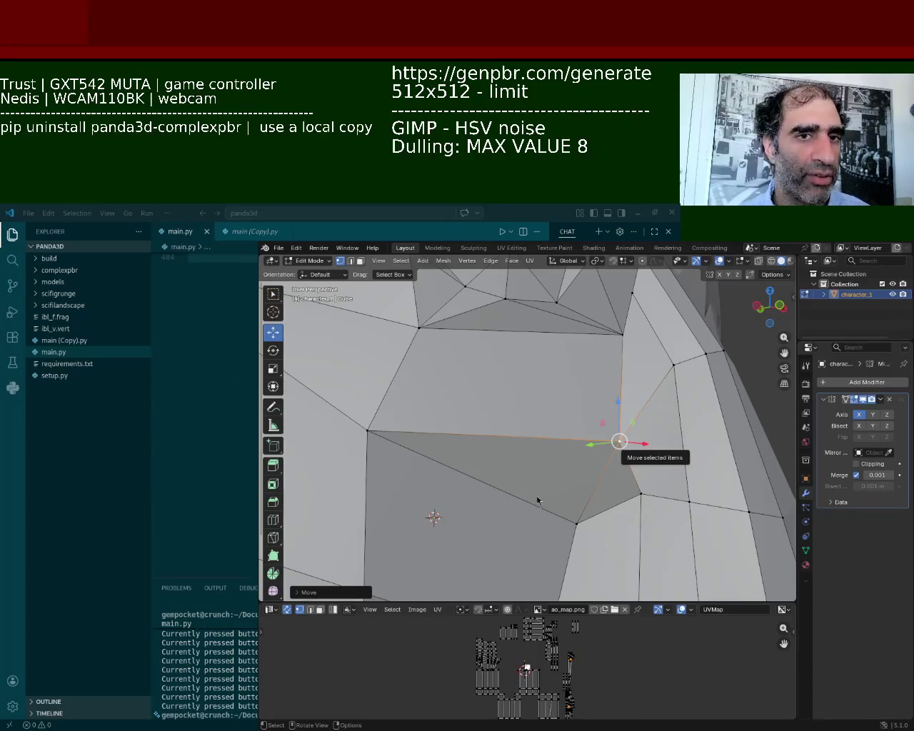
- Zoom in and move another cheek vertex to the right and up
{"action": "mouse_move", "coordinate": [559, 507]}
{"action": "middle_mouse_down"}
{"action": "mouse_move", "coordinate": [522, 453]}
{"action": "mouse_move", "coordinate": [528, 449]}
{"action": "middle_mouse_up"}
{"action": "scroll", "coordinate": [543, 442], "scroll_direction": "up", "scroll_amount": 2}
{"action": "scroll", "coordinate": [564, 439], "scroll_direction": "up", "scroll_amount": 2}
{"action": "scroll", "coordinate": [578, 434], "scroll_direction": "up", "scroll_amount": 2}
{"action": "mouse_move", "coordinate": [585, 435]}
{"action": "left_mouse_down"}
{"action": "mouse_move", "coordinate": [628, 427]}
{"action": "mouse_move", "coordinate": [592, 378]}
{"action": "left_mouse_up"}
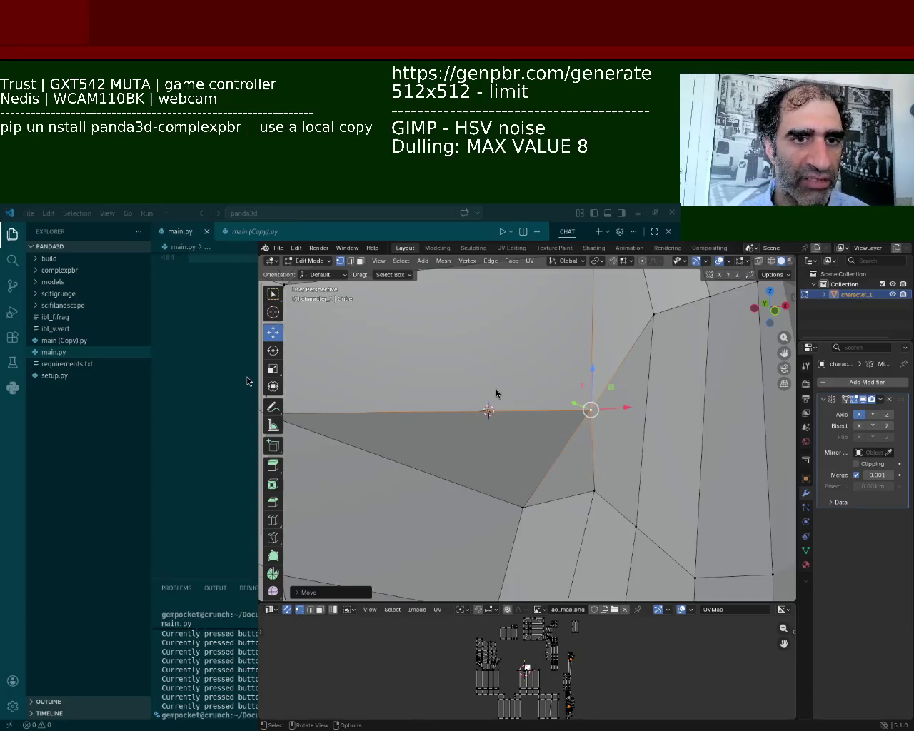
- Select a vertex on the face's outer edge and view the head from the side
{"action": "mouse_move", "coordinate": [418, 547]}
{"action": "middle_mouse_down", "text": "ctrl"}
{"action": "mouse_move", "coordinate": [588, 482]}
{"action": "mouse_move", "coordinate": [548, 460]}
{"action": "middle_mouse_up", "text": "ctrl"}
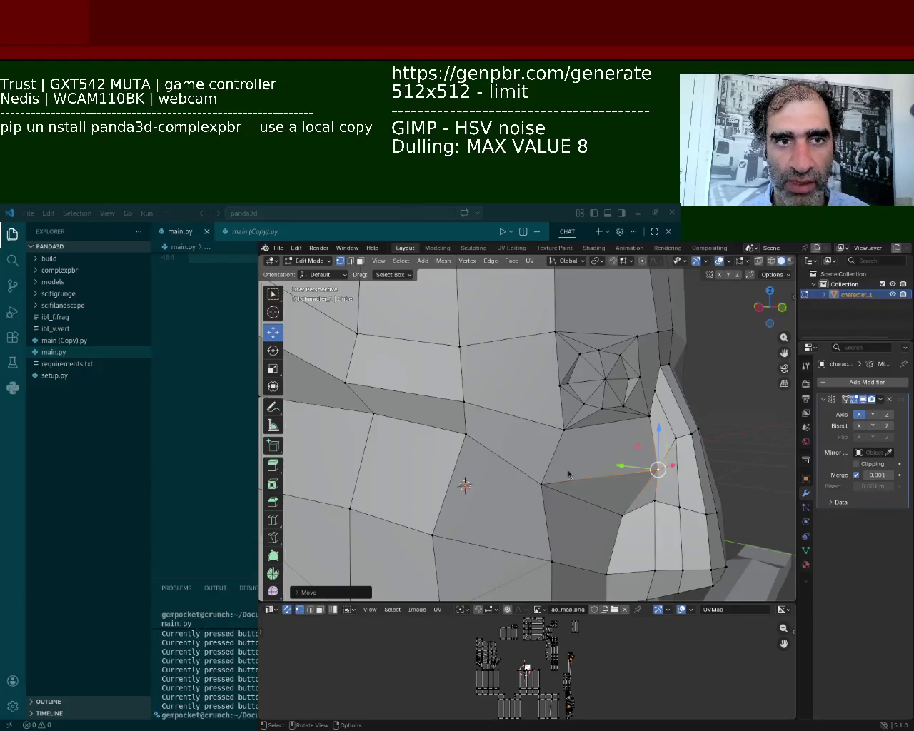
{"action": "mouse_move", "coordinate": [411, 553]}
{"action": "middle_mouse_down"}
{"action": "mouse_move", "coordinate": [450, 437]}
{"action": "mouse_move", "coordinate": [518, 450]}
{"action": "middle_mouse_up"}
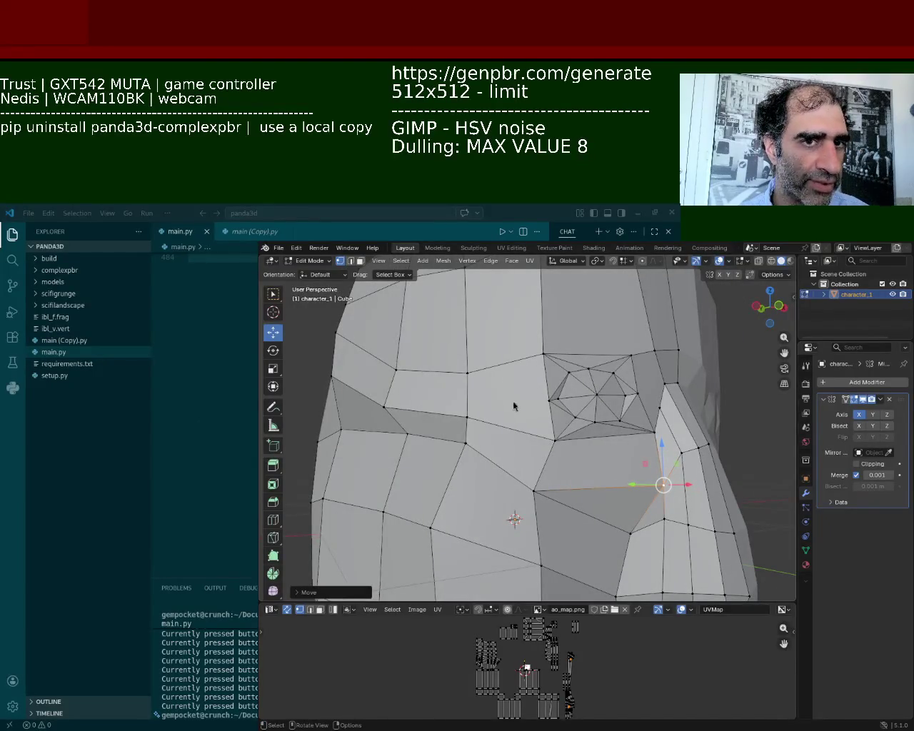
{"action": "left_click", "coordinate": [396, 406]}
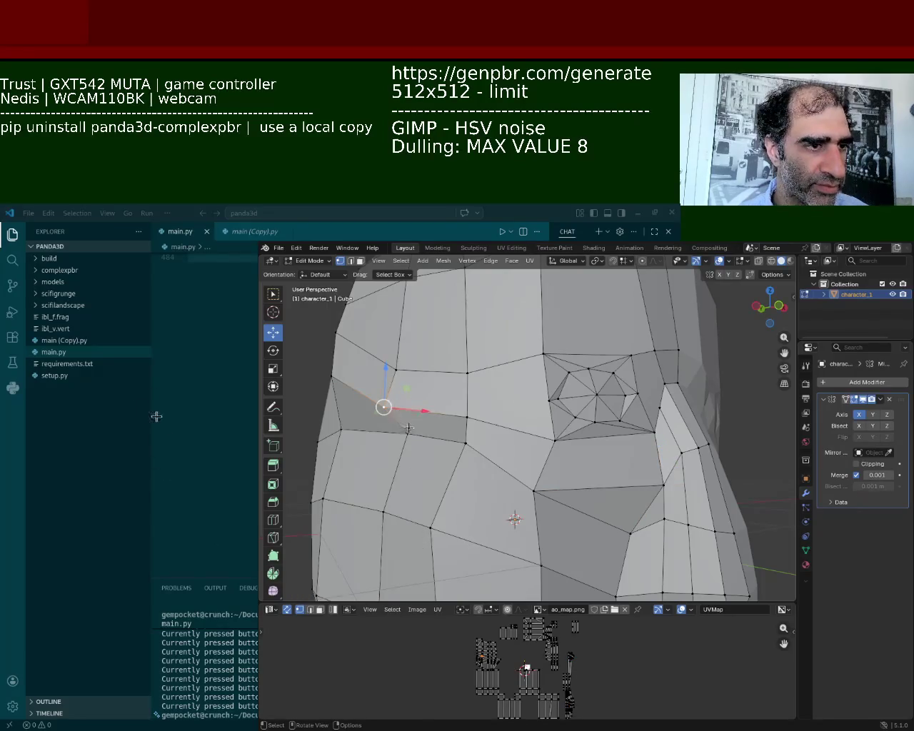
{"action": "middle_click_drag", "start_coordinate": [410, 429], "coordinate": [506, 433]}
{"action": "scroll", "coordinate": [506, 433], "scroll_direction": "up", "scroll_amount": 3}
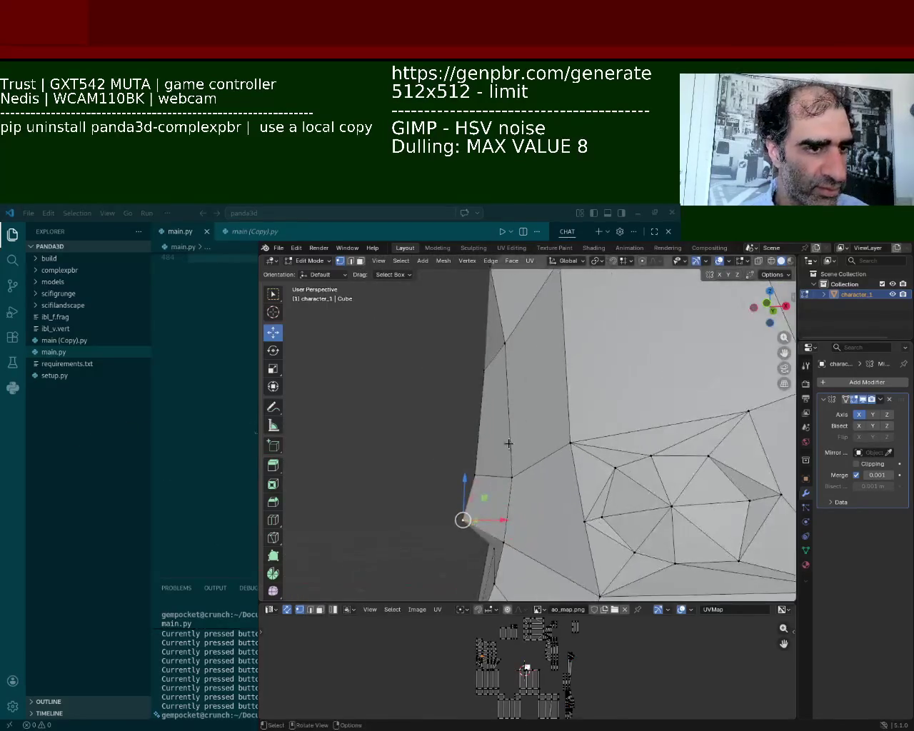